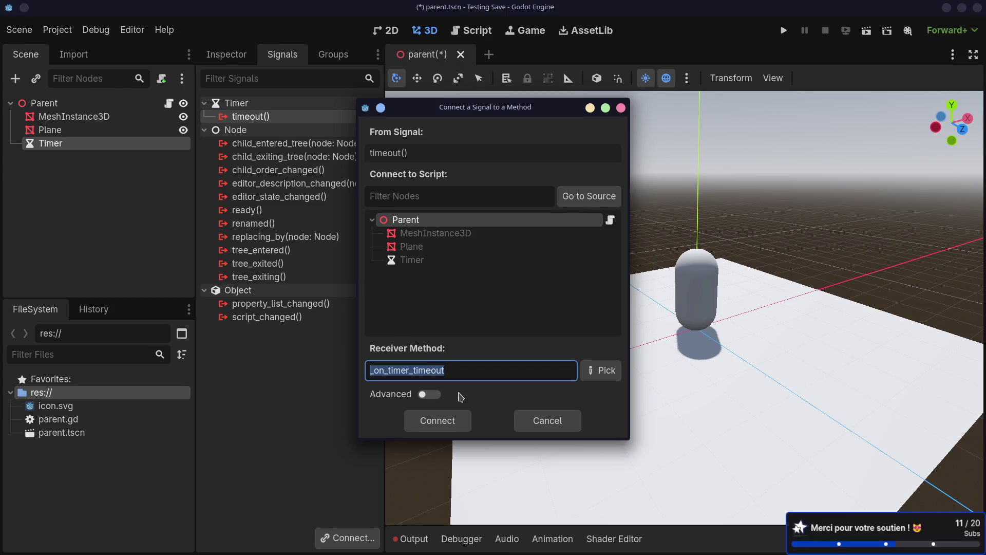
Step: Connect the Timer's timeout signal to the _on_timer_timeout method
{"action": "left_click", "coordinate": [465, 370]}
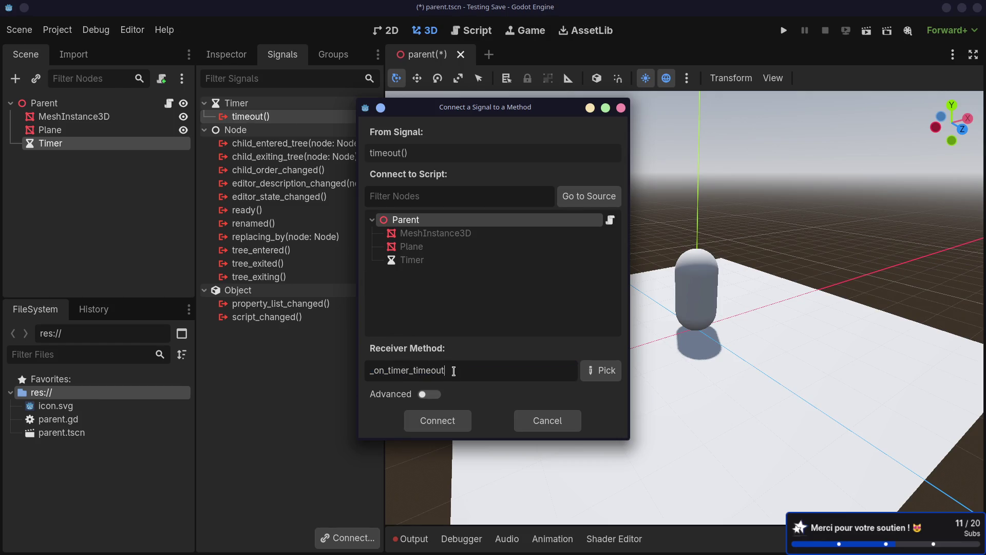
{"action": "double_click", "coordinate": [477, 370]}
{"action": "left_click", "coordinate": [479, 370]}
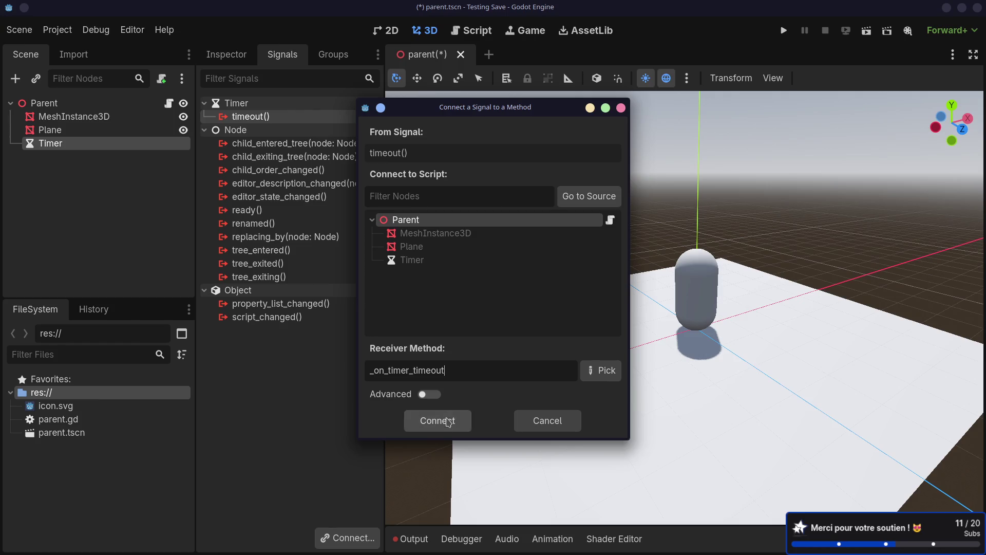
{"action": "left_click", "coordinate": [448, 422]}
Step: Enable Autostart on the Timer in the Inspector
{"action": "left_click_drag", "start_coordinate": [383, 186], "coordinate": [417, 199]}
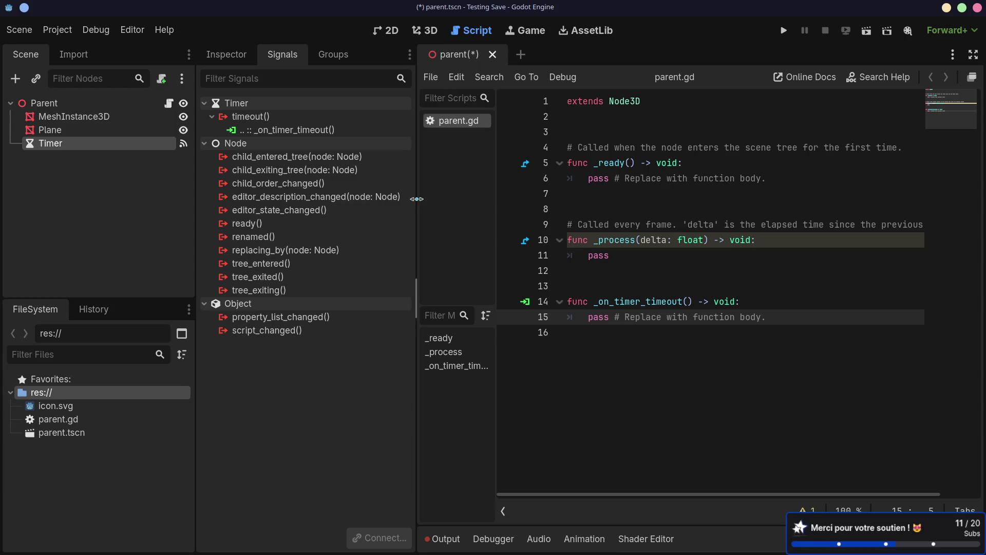
{"action": "left_click_drag", "start_coordinate": [495, 206], "coordinate": [506, 206]}
{"action": "left_click", "coordinate": [227, 54]}
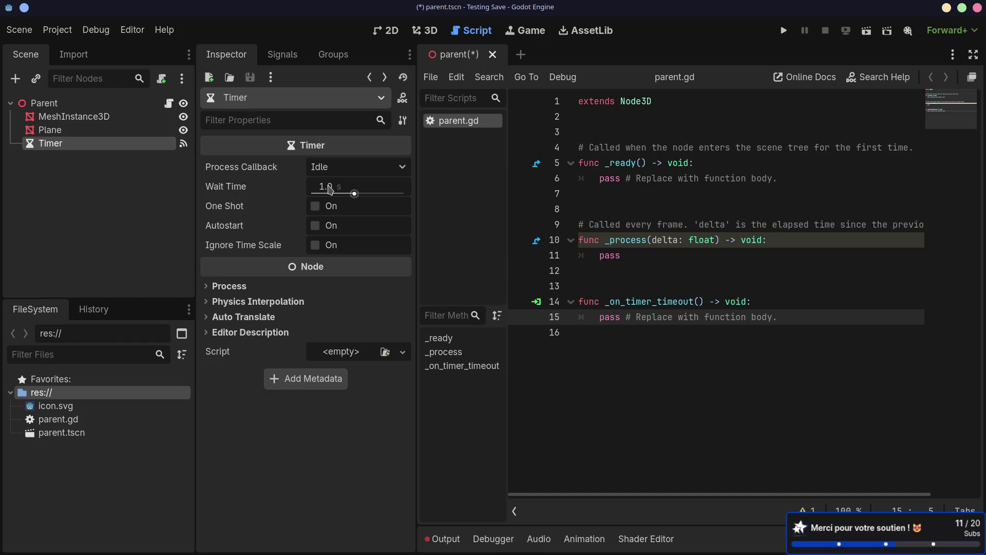
{"action": "left_click", "coordinate": [319, 228]}
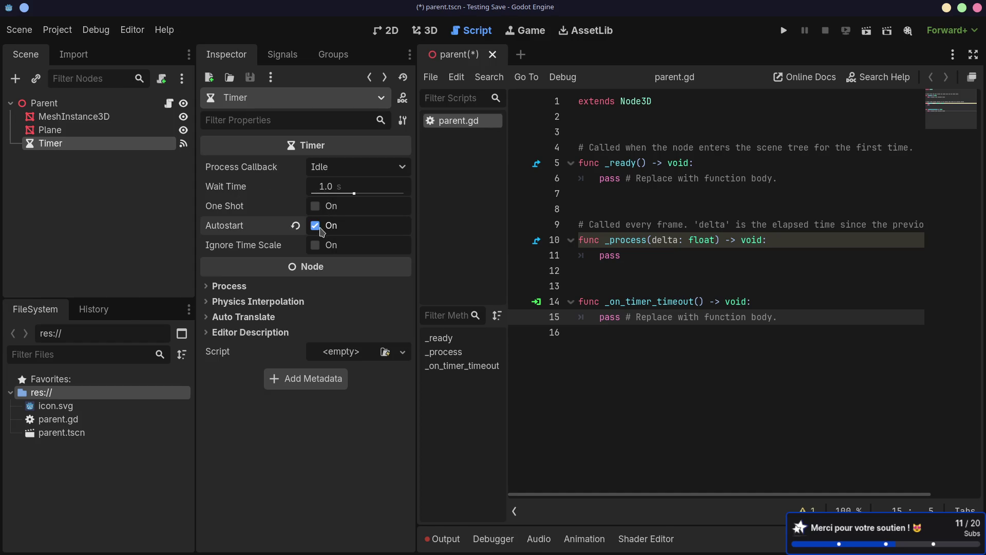
Step: Replace pass in _on_timer_timeout with print("toto") and save the script
{"action": "left_click_drag", "start_coordinate": [596, 321], "coordinate": [898, 329]}
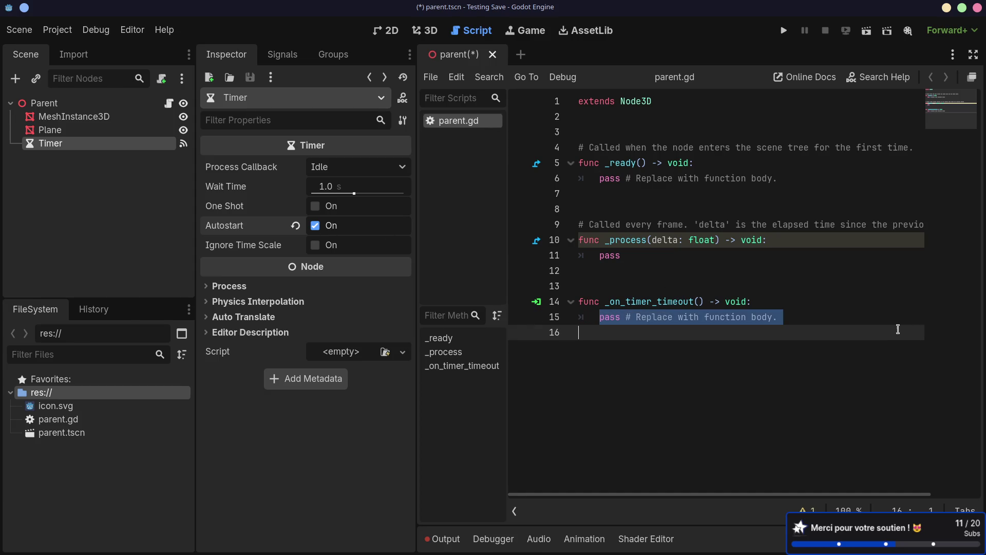
{"action": "type", "text": "print"}
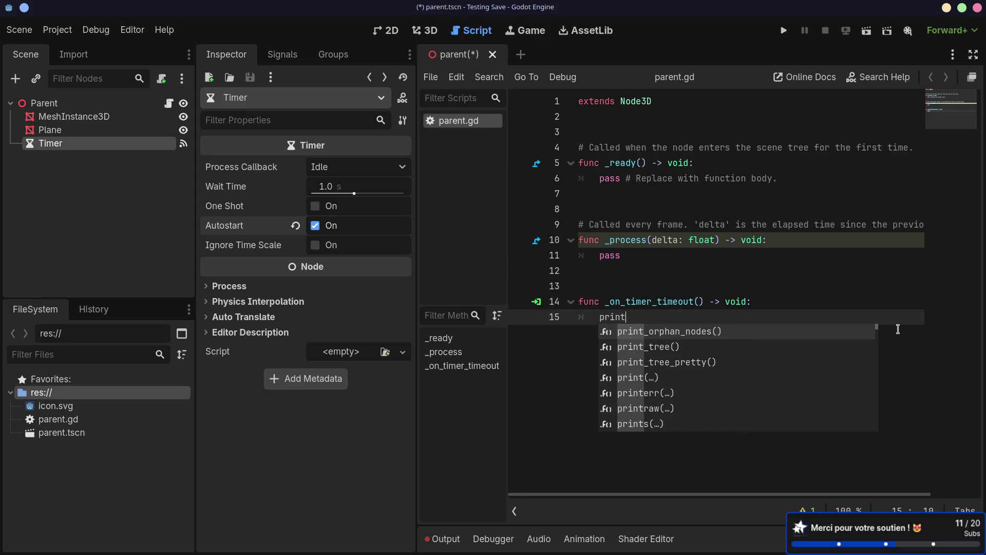
{"action": "type", "text": "(\"toto"}
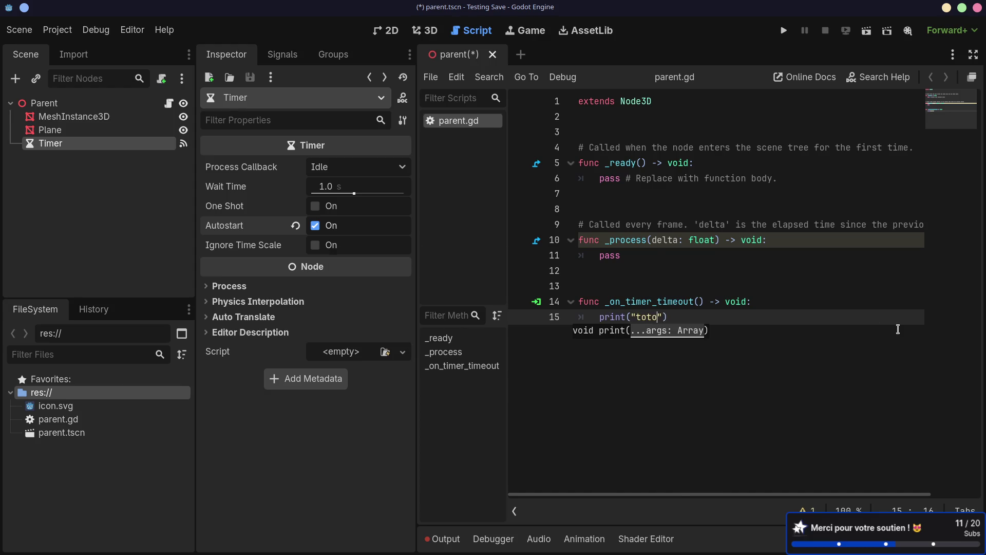
{"action": "key", "text": "ctrl+s"}
{"action": "left_click", "coordinate": [765, 224]}
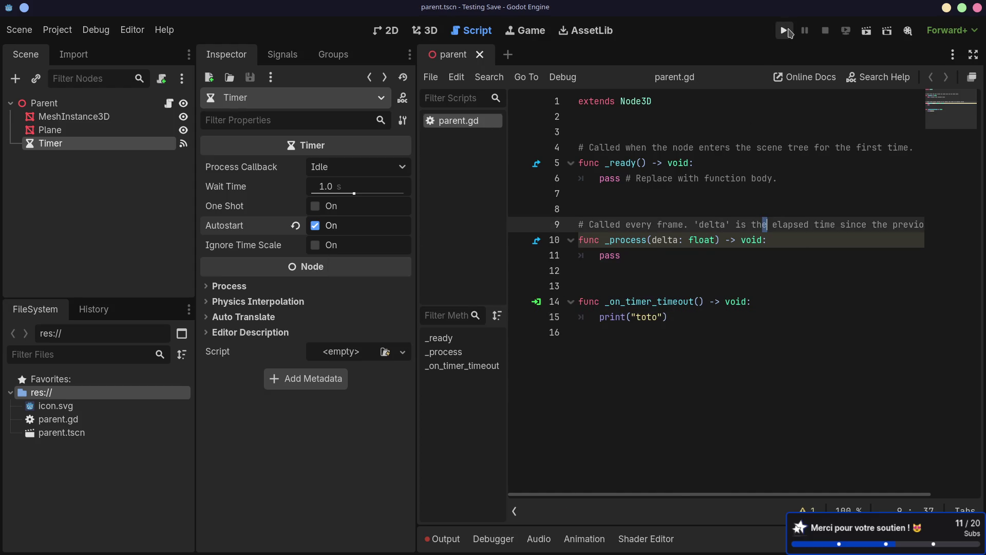
Step: Run the current scene and check the debugger's errors and stack trace
{"action": "left_click", "coordinate": [856, 32]}
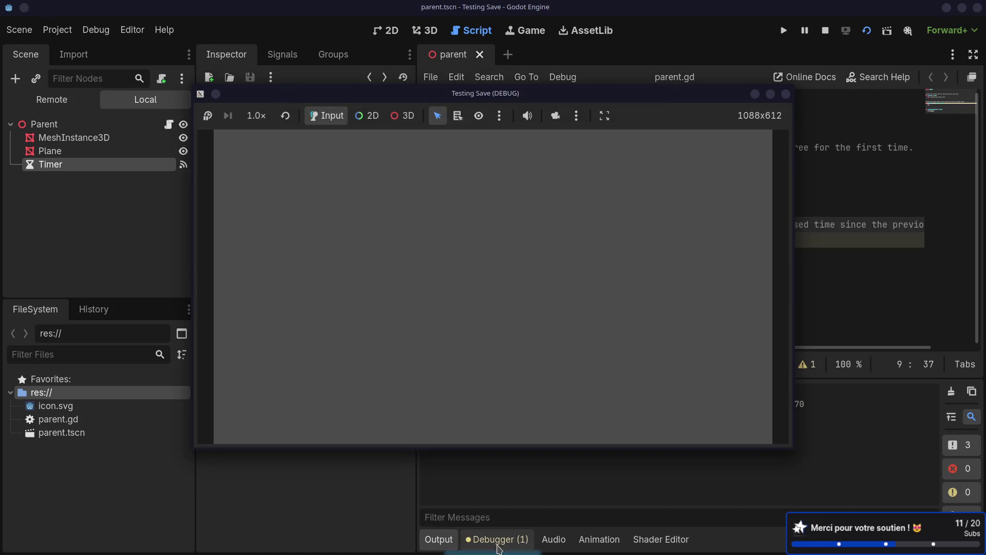
{"action": "left_click", "coordinate": [506, 539]}
{"action": "left_click", "coordinate": [522, 380]}
{"action": "left_click", "coordinate": [452, 379]}
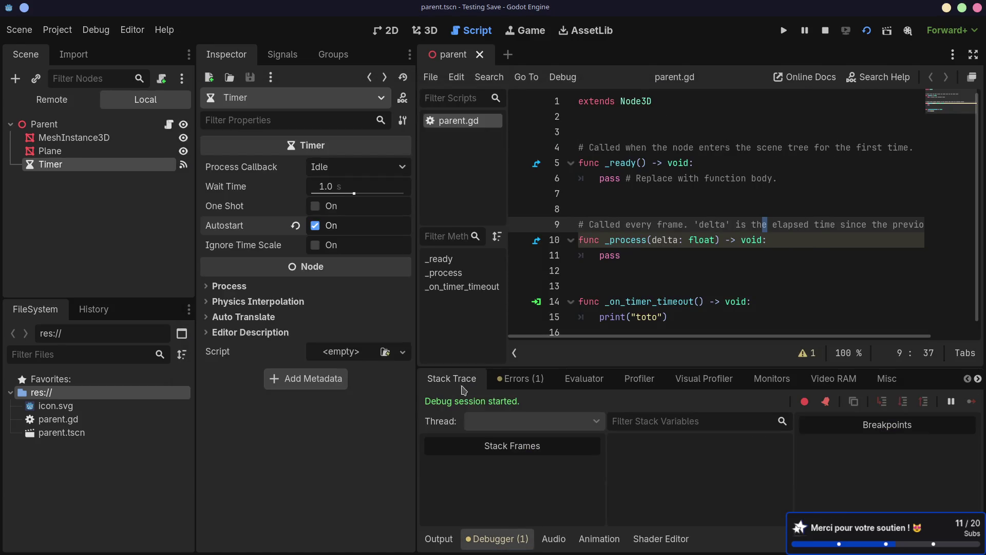
Step: Show the Output log and select the repeated "toto" lines
{"action": "left_click", "coordinate": [439, 539]}
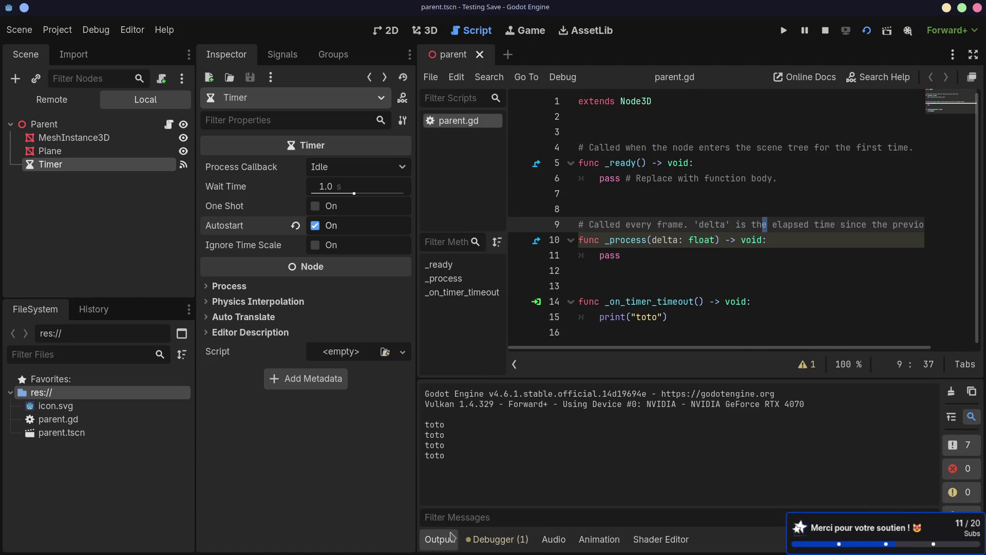
{"action": "double_click", "coordinate": [469, 460]}
{"action": "left_click_drag", "start_coordinate": [464, 472], "coordinate": [463, 482]}
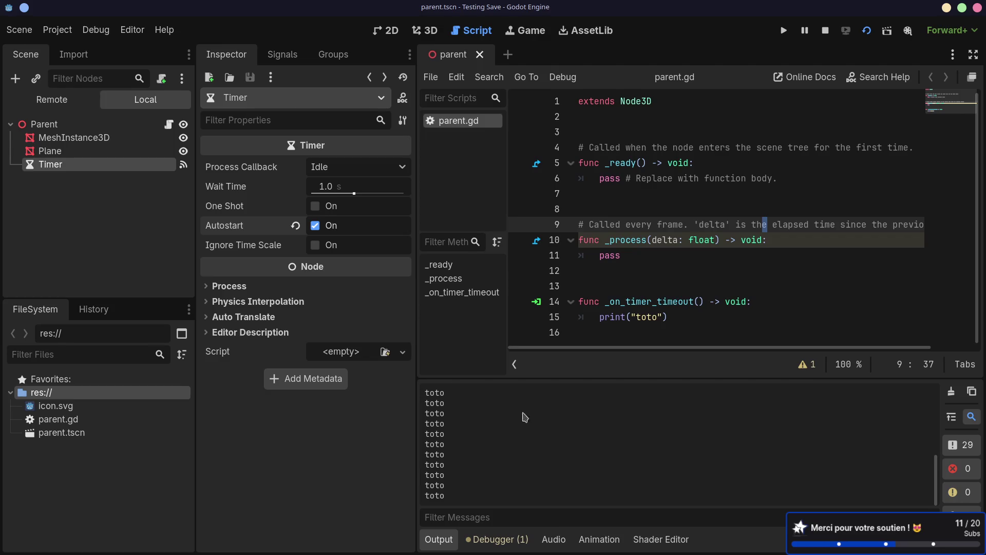
Step: Declare var _timer_counter = 0 under extends and save the script
{"action": "left_click", "coordinate": [591, 272]}
{"action": "key", "text": "BackSpace"}
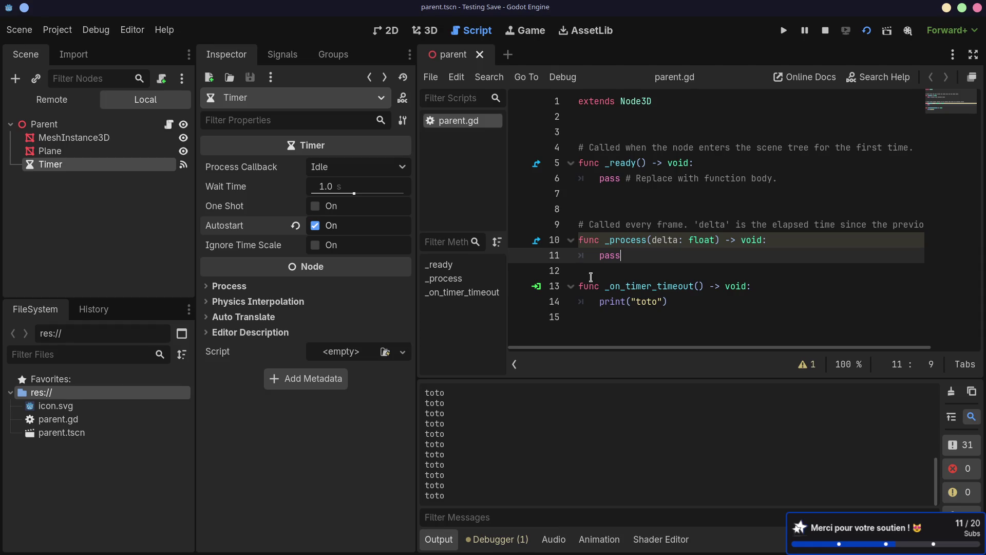
{"action": "left_click", "coordinate": [589, 110]}
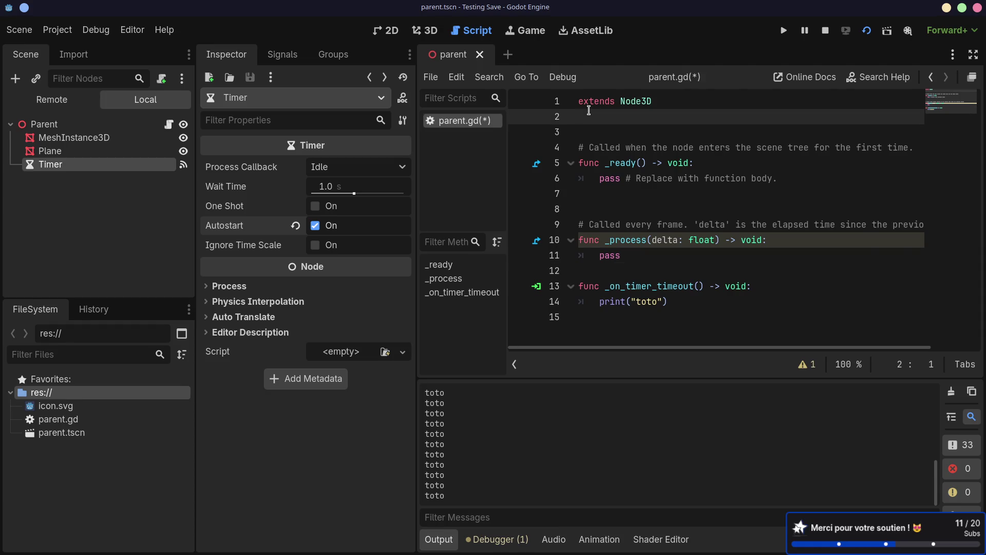
{"action": "key", "text": "Return"}
{"action": "type", "text": "var"}
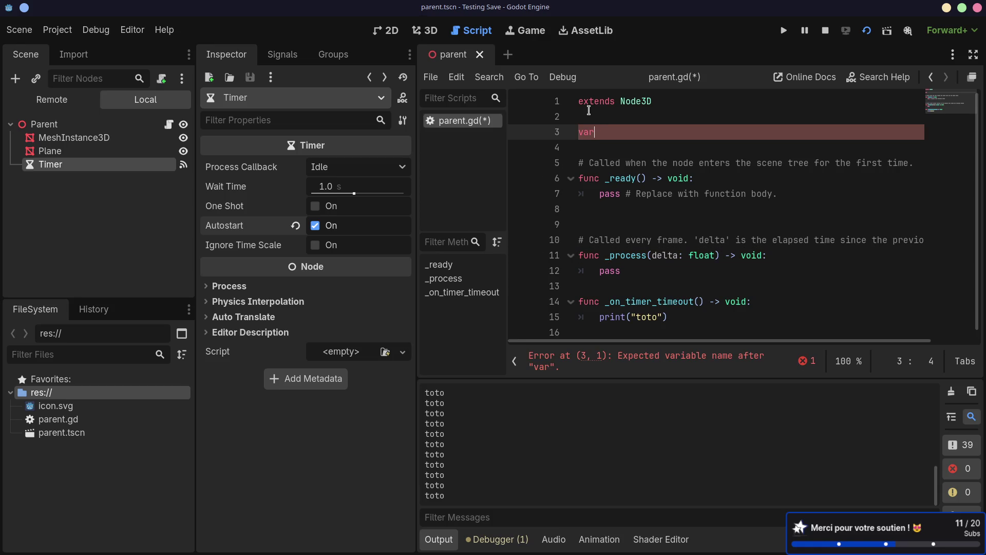
{"action": "type", "text": " _timer_cou"}
{"action": "type", "text": "nt"}
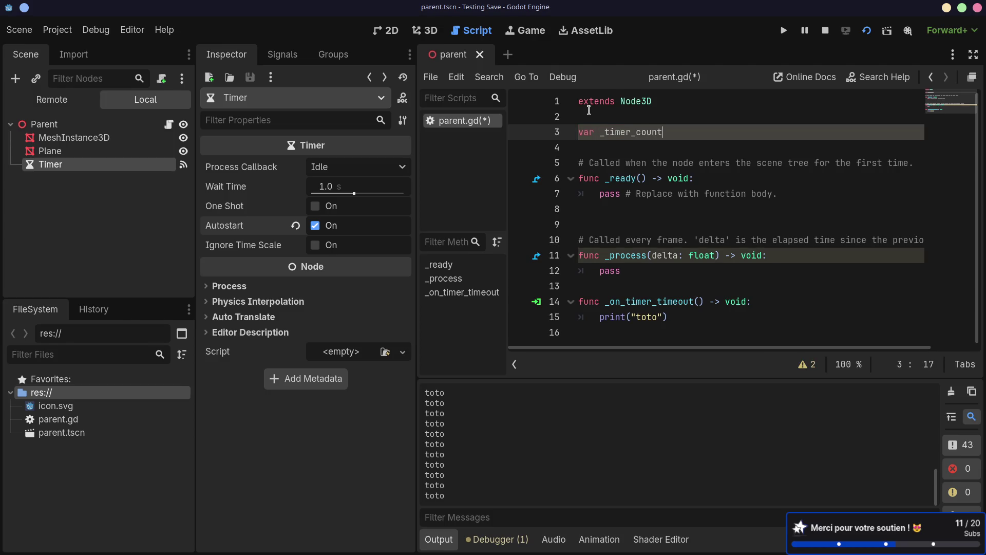
{"action": "type", "text": "er = 0"}
{"action": "key", "text": "ctrl+s"}
Step: Open a new line in _on_timer_timeout, removing a mistakenly autocompleted call
{"action": "left_click", "coordinate": [765, 303]}
{"action": "key", "text": "Return"}
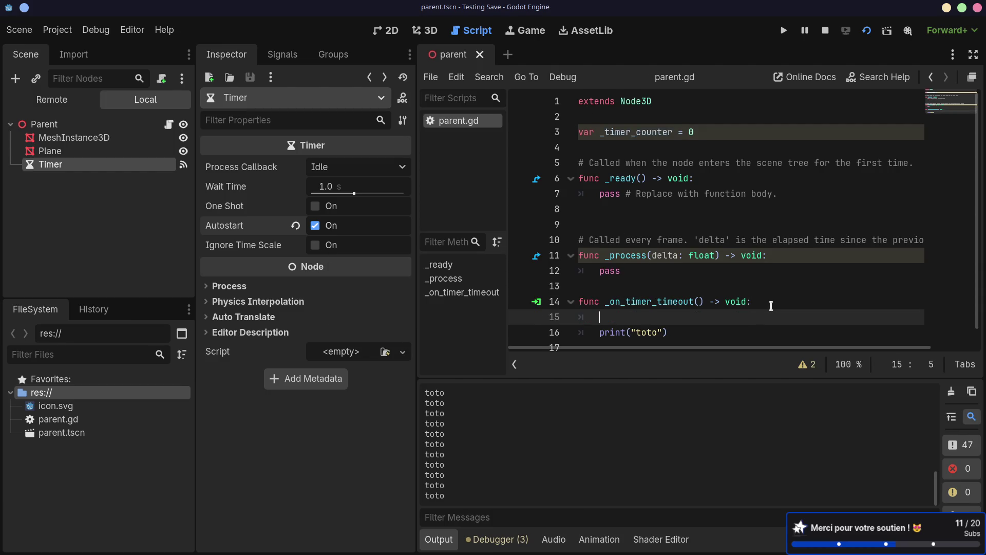
{"action": "type", "text": "_"}
{"action": "key", "text": "Return"}
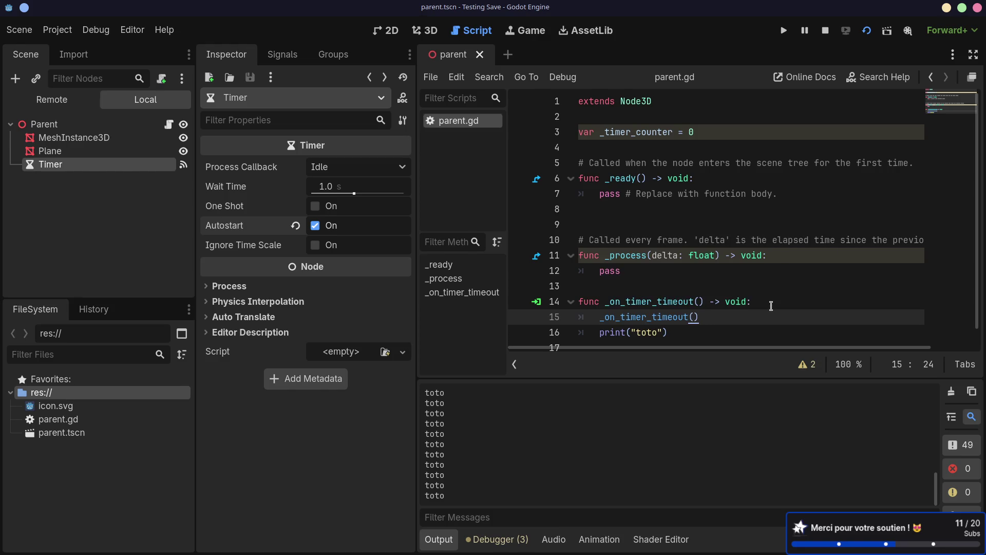
{"action": "double_click", "coordinate": [647, 317]}
{"action": "left_click_drag", "start_coordinate": [721, 318], "coordinate": [615, 316]}
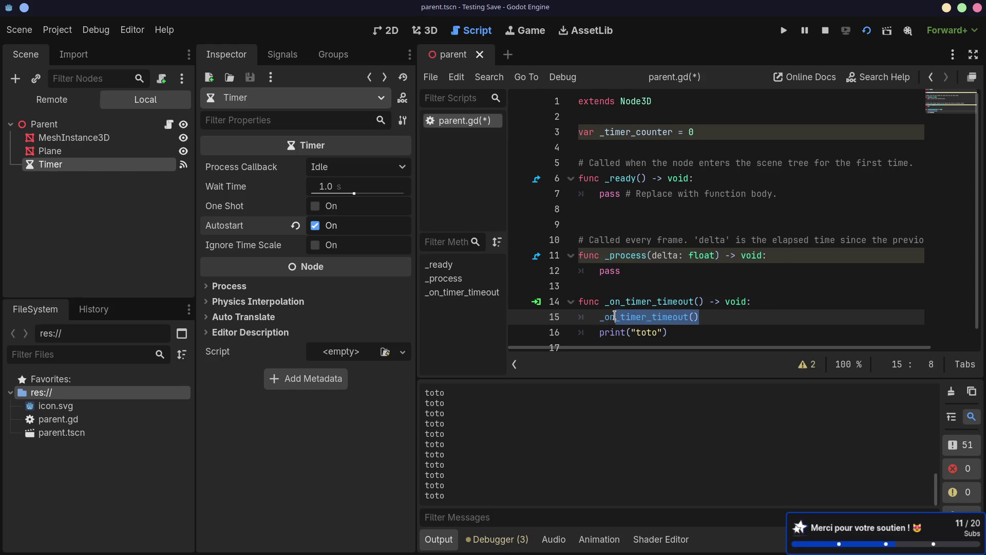
{"action": "key", "text": "BackSpace"}
{"action": "key", "text": "BackSpace"}
{"action": "key", "text": "BackSpace"}
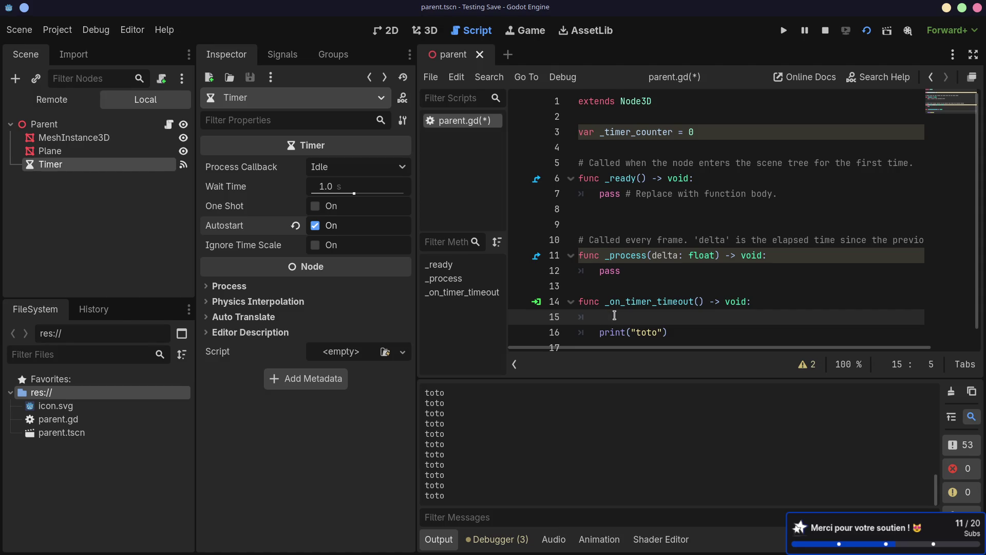
Step: Write _timer_counter += 1 in the timeout handler and save
{"action": "type", "text": "_"}
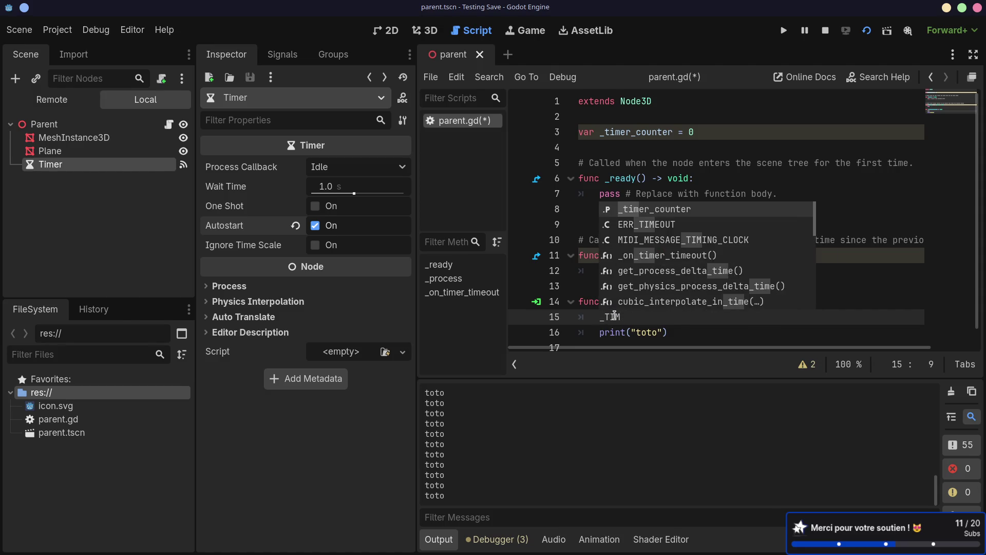
{"action": "key", "text": "Return"}
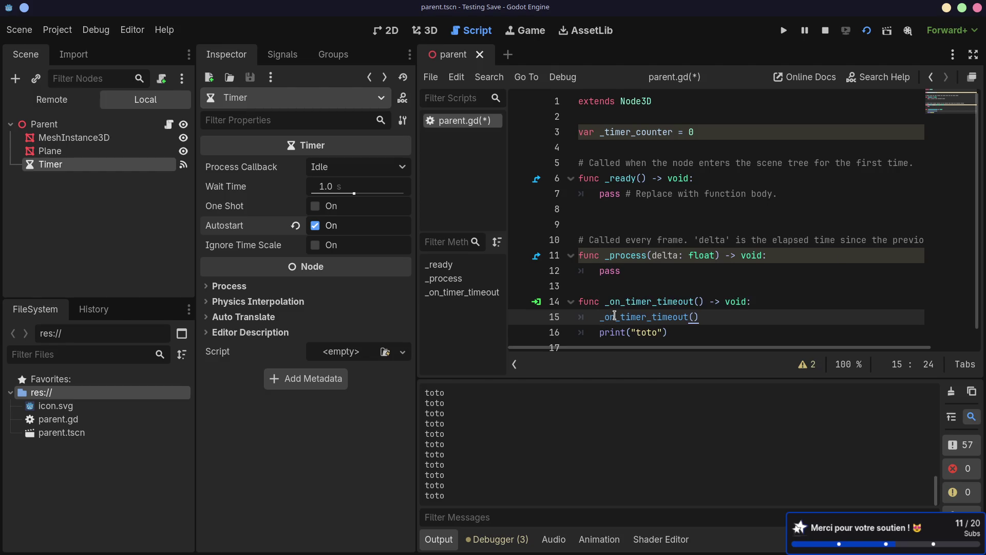
{"action": "left_click_drag", "start_coordinate": [699, 316], "coordinate": [608, 316]}
{"action": "key", "text": "BackSpace"}
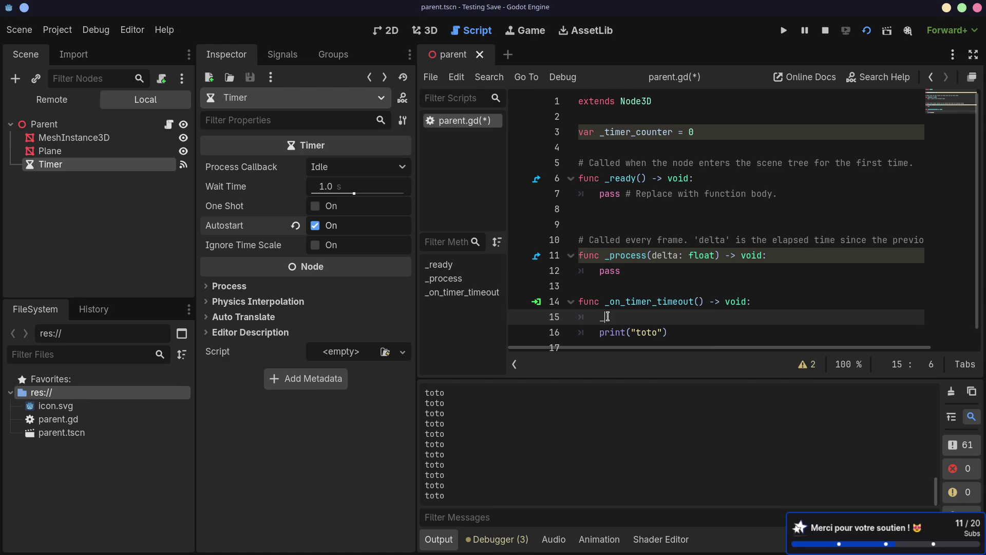
{"action": "type", "text": "timer_c"}
{"action": "type", "text": "ou"}
{"action": "key", "text": "Return"}
{"action": "type", "text": "= 1"}
{"action": "key", "text": "ctrl+s"}
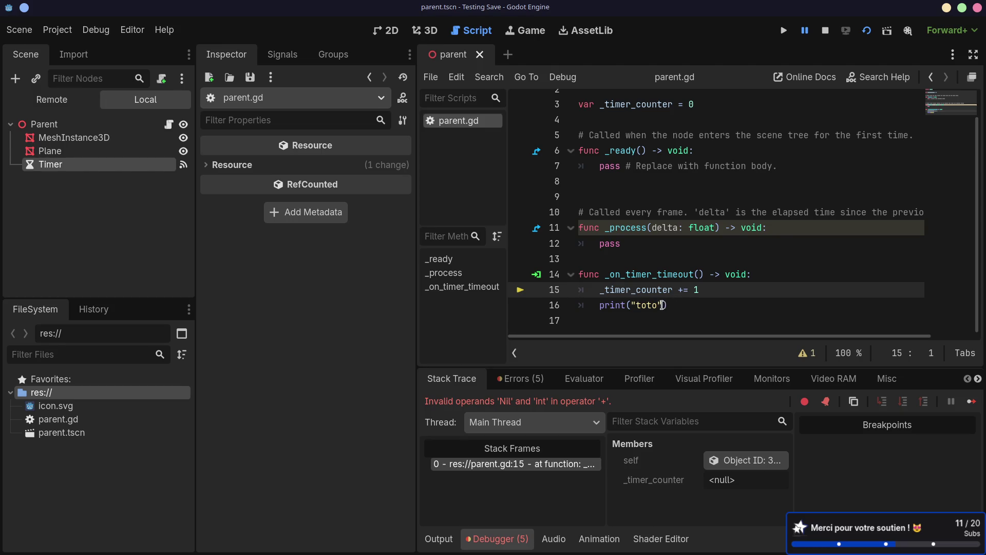
Step: Change the print call to print _timer_counter instead of "toto" and save
{"action": "left_click_drag", "start_coordinate": [667, 305], "coordinate": [628, 303]}
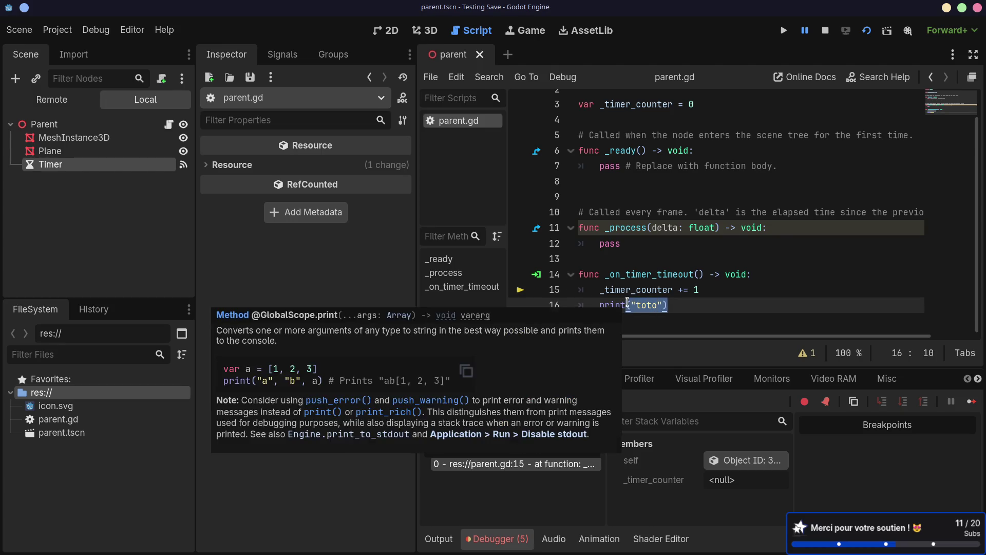
{"action": "type", "text": "("}
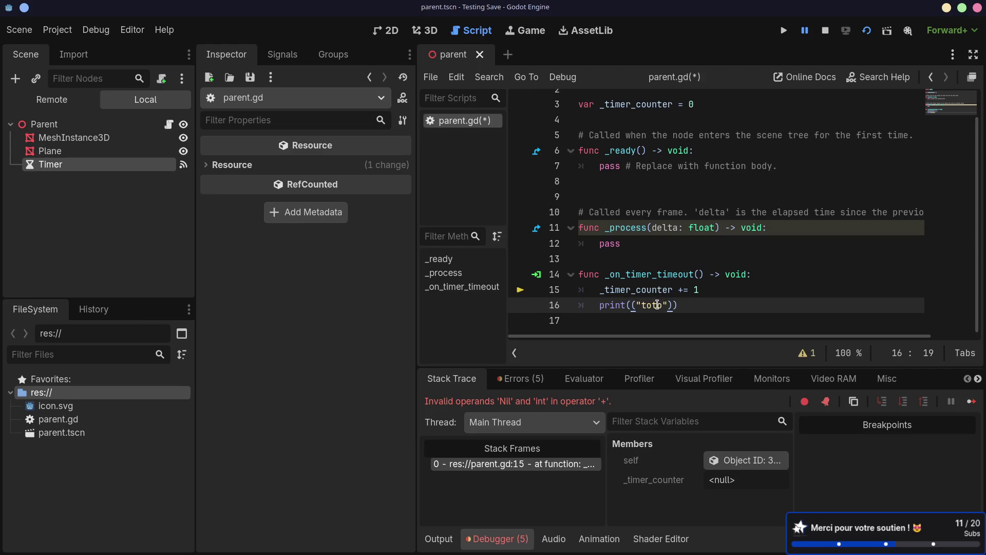
{"action": "double_click", "coordinate": [656, 305]}
{"action": "scroll", "coordinate": [688, 242], "scroll_direction": "up", "scroll_amount": 1}
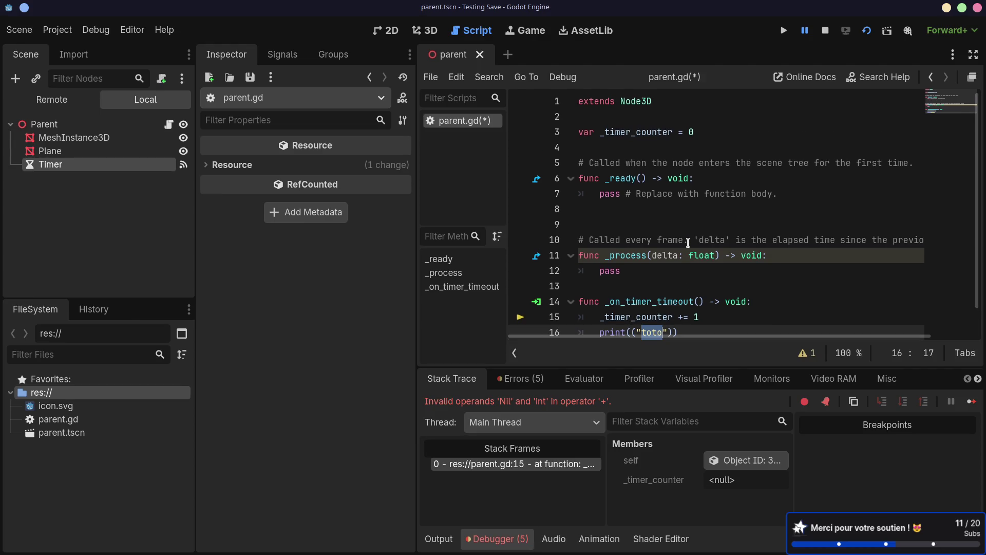
{"action": "scroll", "coordinate": [689, 242], "scroll_direction": "down", "scroll_amount": 1}
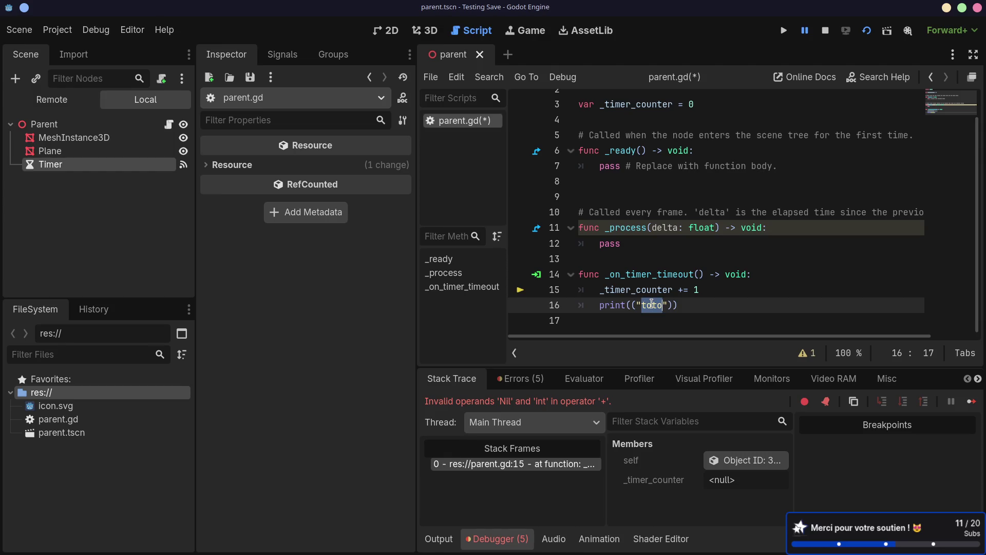
{"action": "key", "text": "BackSpace"}
{"action": "key", "text": "BackSpace"}
{"action": "key", "text": "BackSpace"}
{"action": "type", "text": "_tim"}
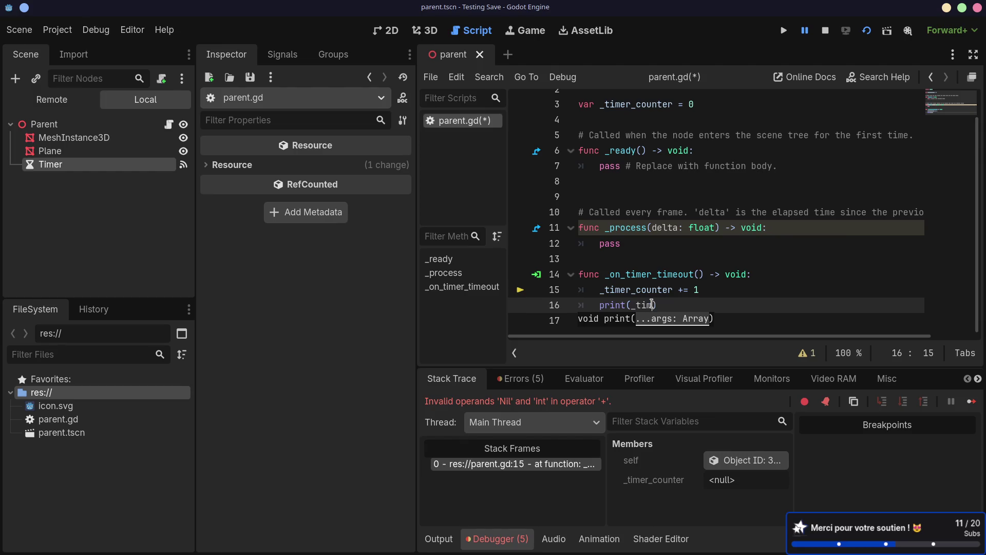
{"action": "key", "text": "Return"}
{"action": "key", "text": "ctrl+s"}
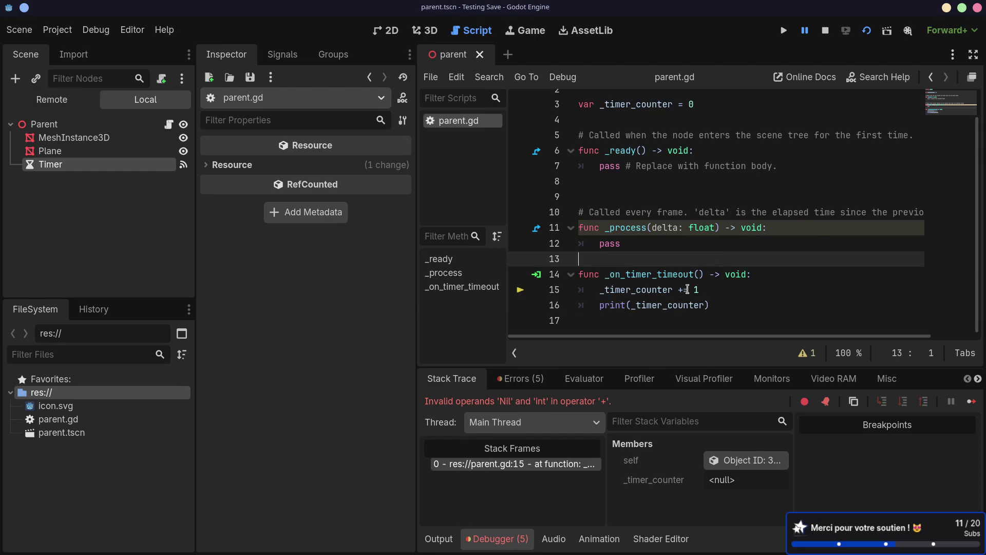
Step: Save parent.gd, jump to the error line, and restart the game to watch the counter climb
{"action": "left_click", "coordinate": [520, 378]}
{"action": "left_click", "coordinate": [659, 512]}
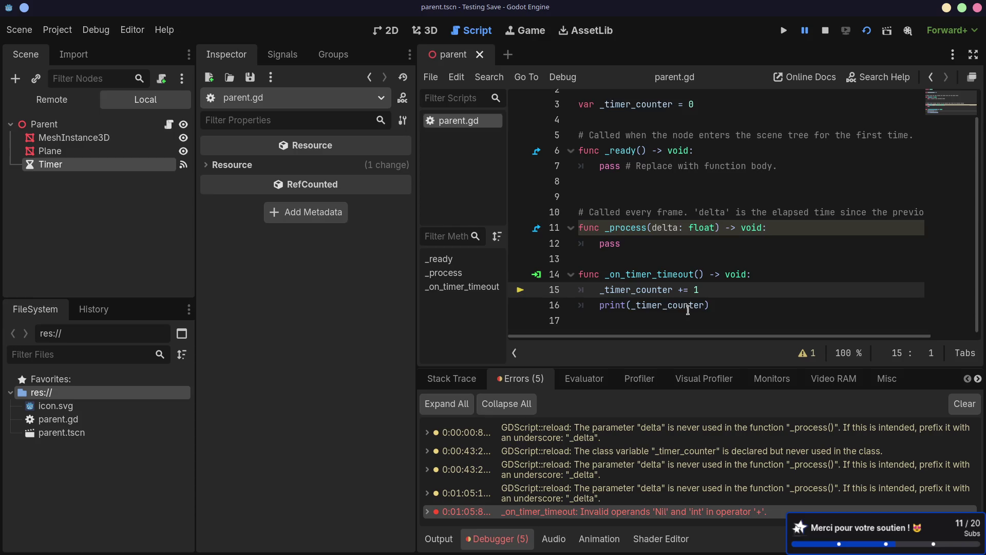
{"action": "left_click", "coordinate": [867, 31]}
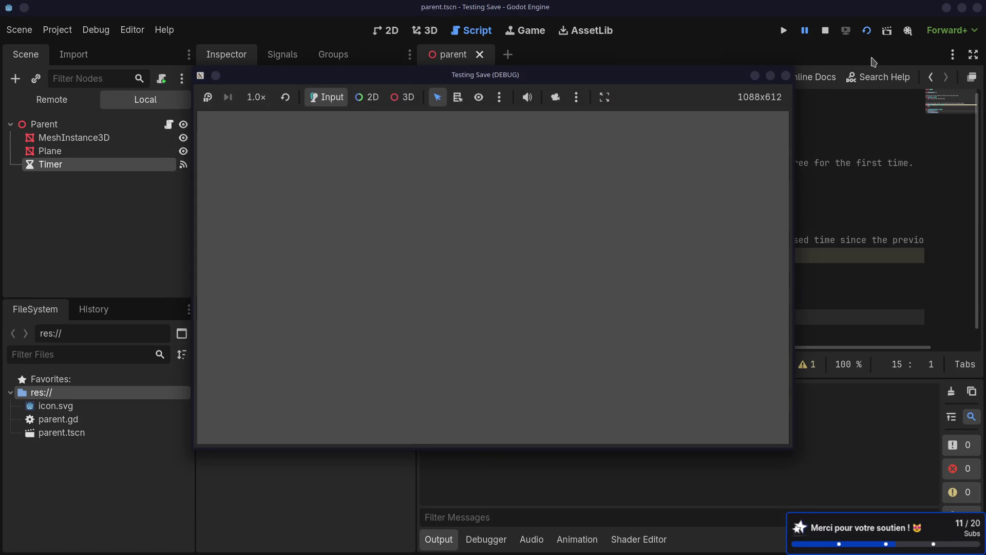
{"action": "left_click", "coordinate": [593, 477]}
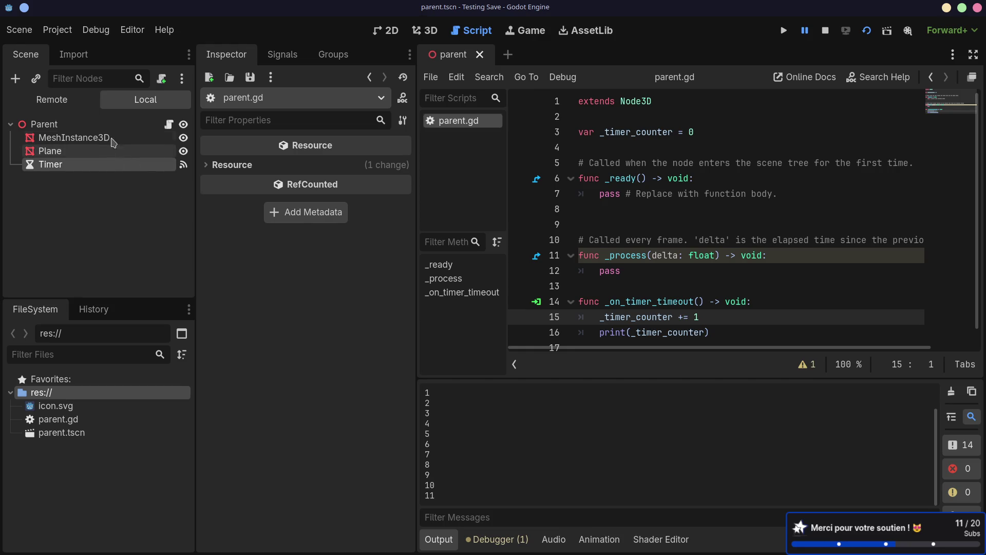
{"action": "left_click", "coordinate": [145, 126]}
Step: Add a CanvasLayer node under Parent via the node chooser's 'canva' search
{"action": "left_click", "coordinate": [417, 32]}
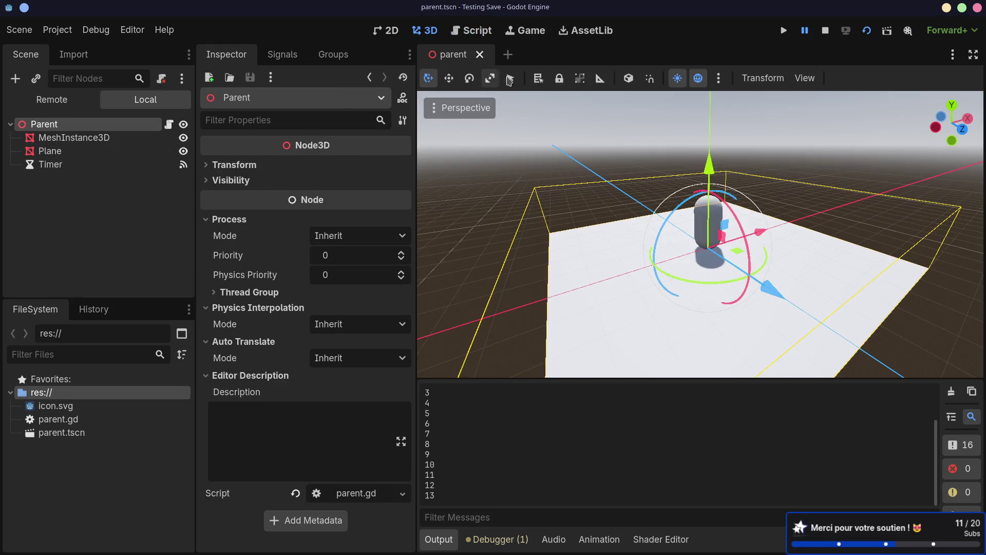
{"action": "left_click_drag", "start_coordinate": [633, 198], "coordinate": [519, 204]}
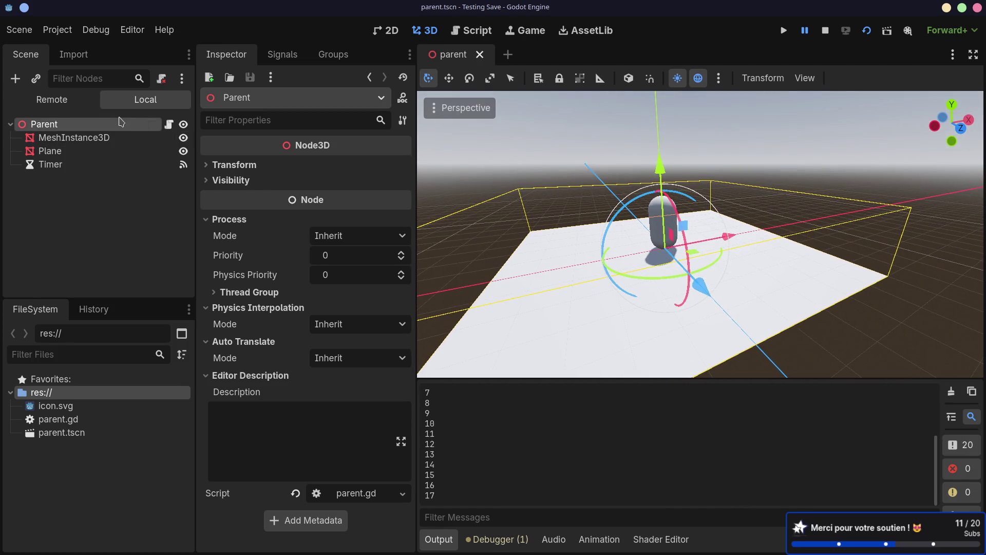
{"action": "key", "text": "ctrl+a"}
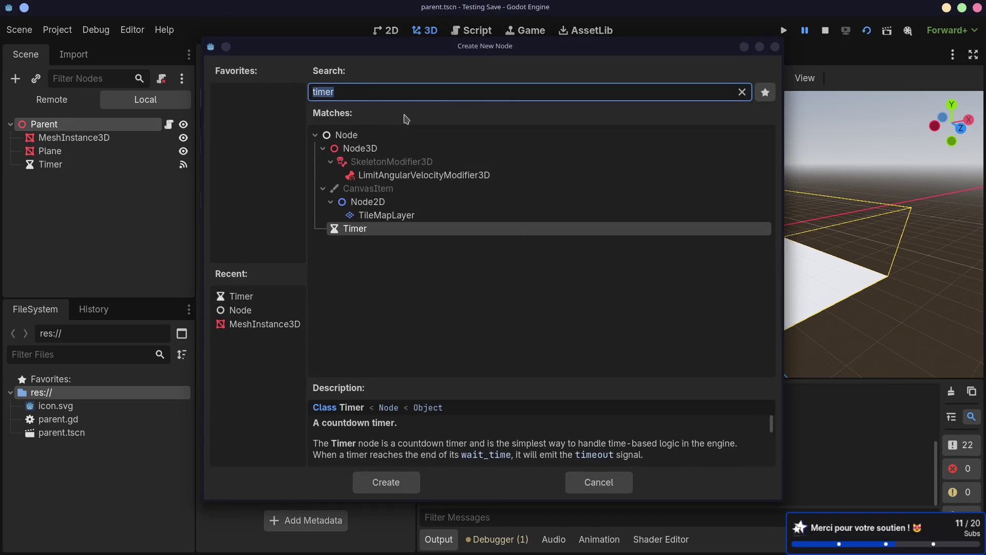
{"action": "type", "text": "ca"}
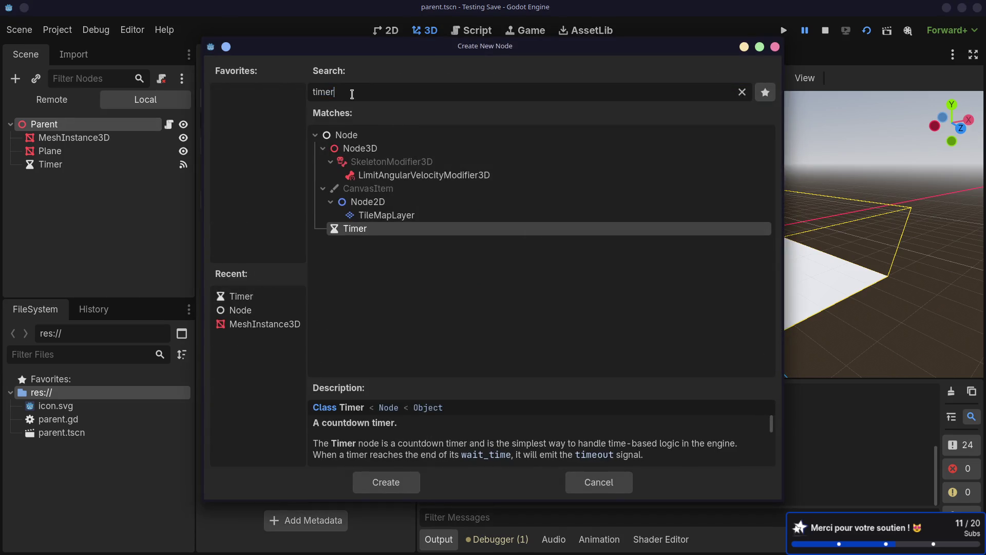
{"action": "type", "text": "nvas"}
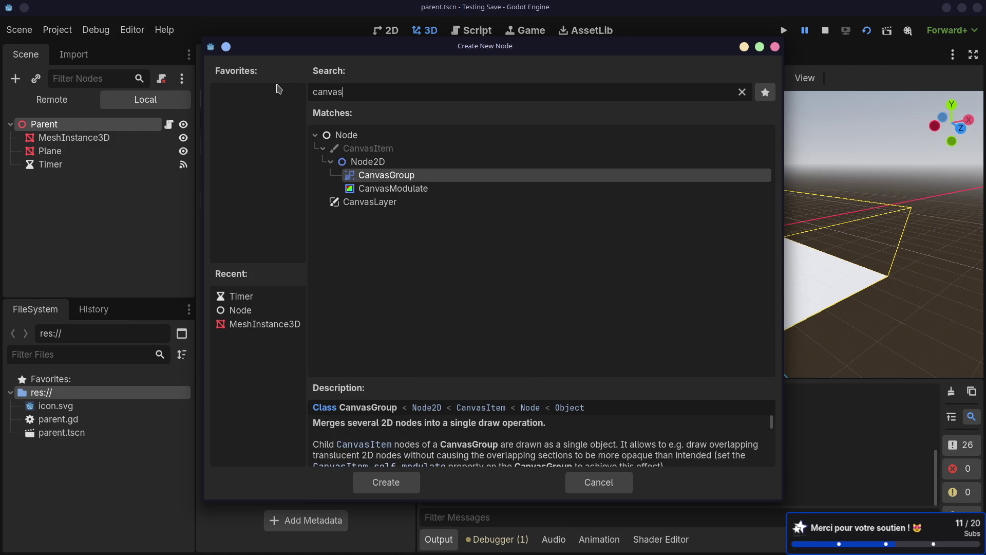
{"action": "key", "text": "Down"}
{"action": "key", "text": "Down"}
{"action": "key", "text": "Return"}
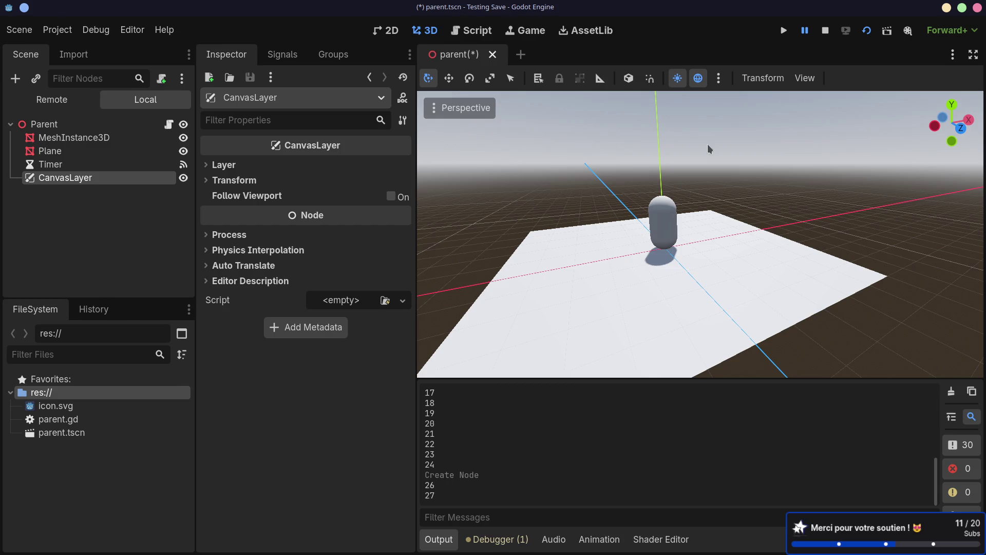
Step: Reopen the node chooser, clear the search and expand the Control types
{"action": "key", "text": "ctrl+a"}
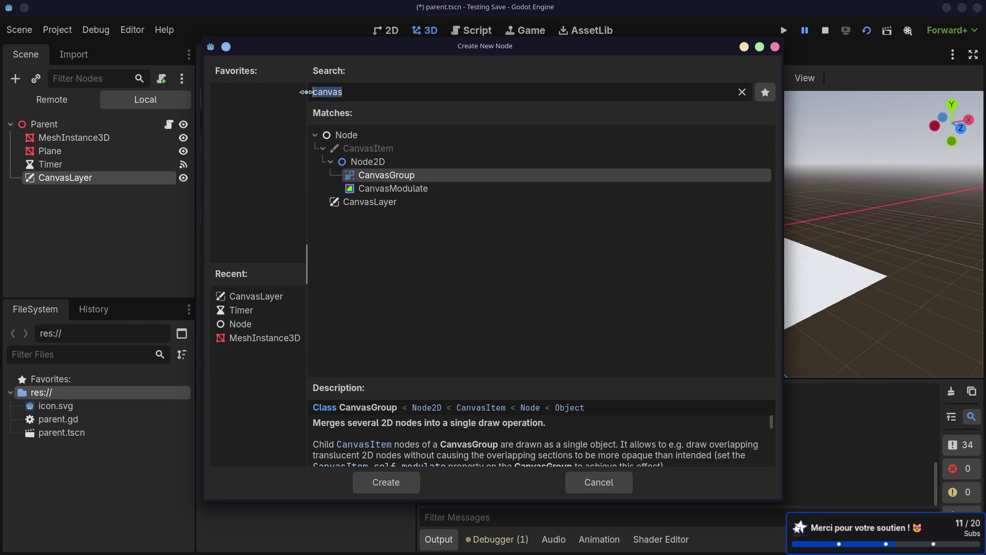
{"action": "key", "text": "BackSpace"}
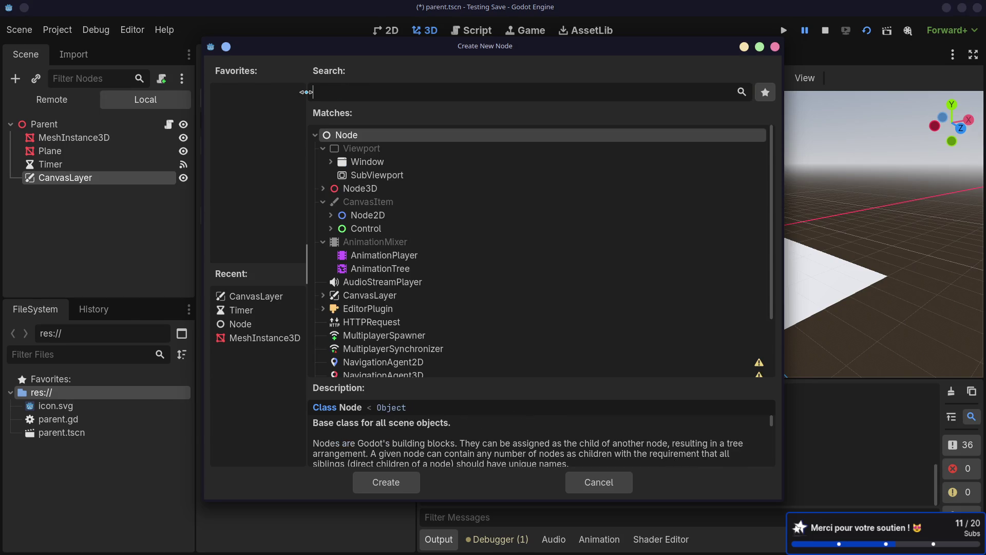
{"action": "left_click", "coordinate": [331, 229]}
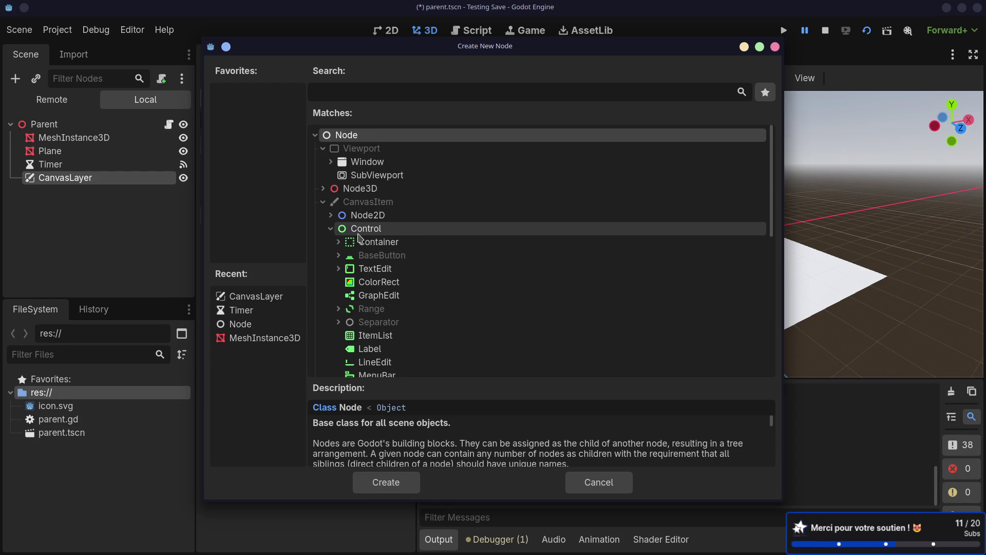
{"action": "scroll", "coordinate": [362, 239], "scroll_direction": "down", "scroll_amount": 1}
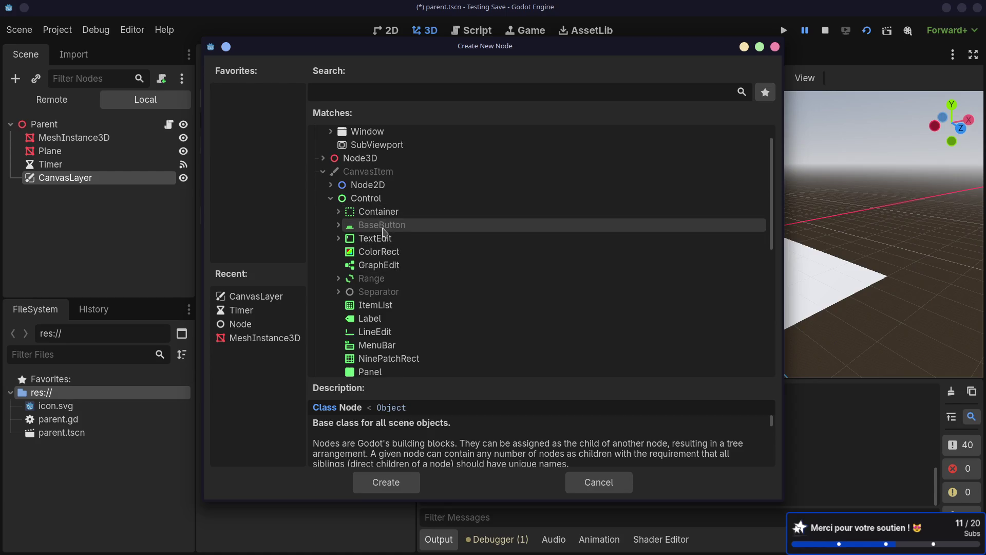
Step: Search 'vbox' in the node chooser and add a VBoxContainer under CanvasLayer
{"action": "scroll", "coordinate": [383, 233], "scroll_direction": "down", "scroll_amount": 3}
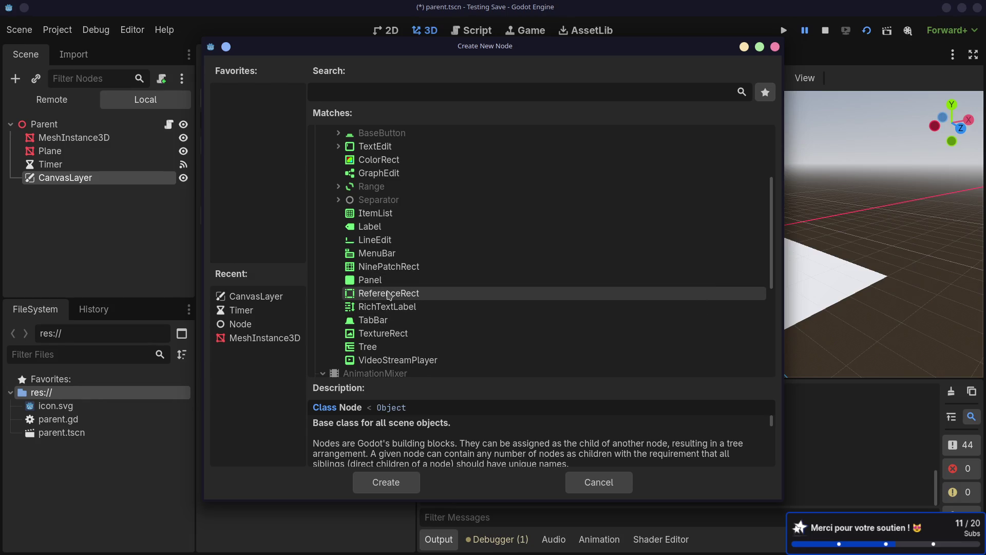
{"action": "scroll", "coordinate": [387, 289], "scroll_direction": "up", "scroll_amount": 8}
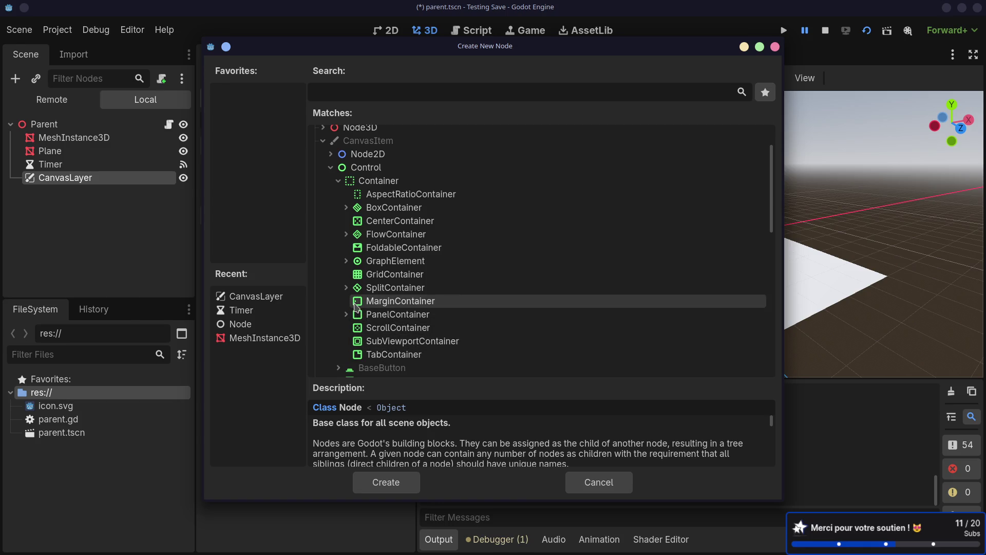
{"action": "key", "text": "Page_Down"}
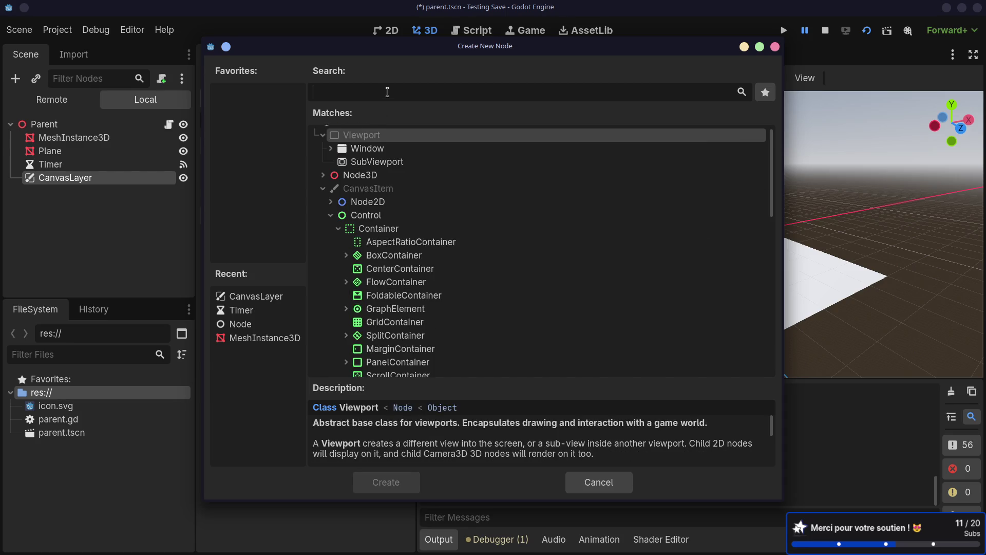
{"action": "type", "text": "hbox"}
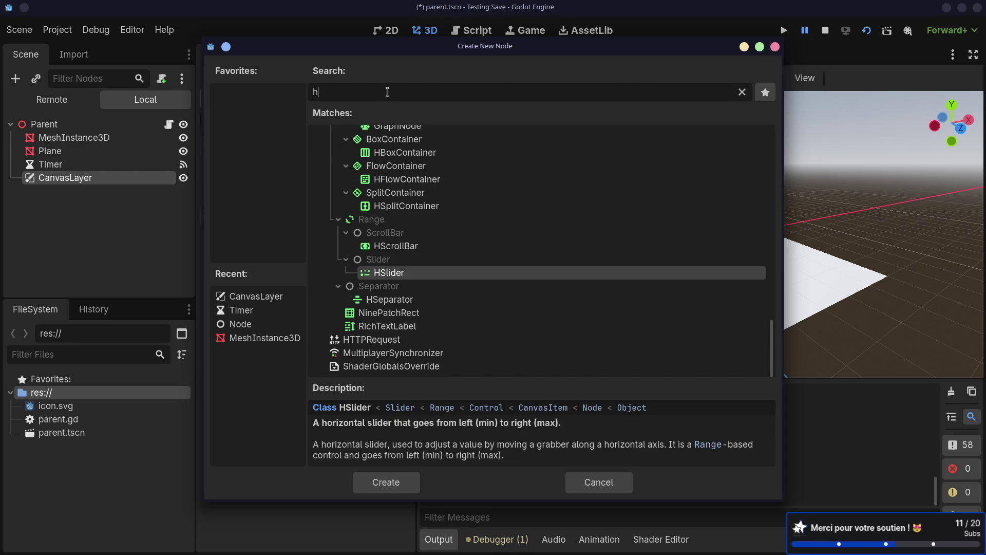
{"action": "key", "text": "BackSpace"}
{"action": "key", "text": "BackSpace"}
{"action": "key", "text": "BackSpace"}
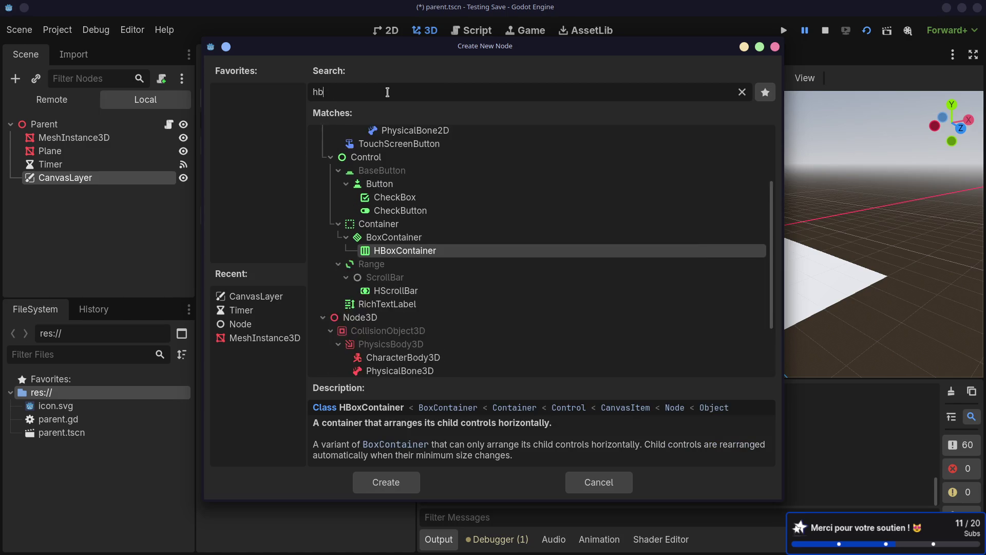
{"action": "type", "text": "vbox"}
{"action": "key", "text": "Return"}
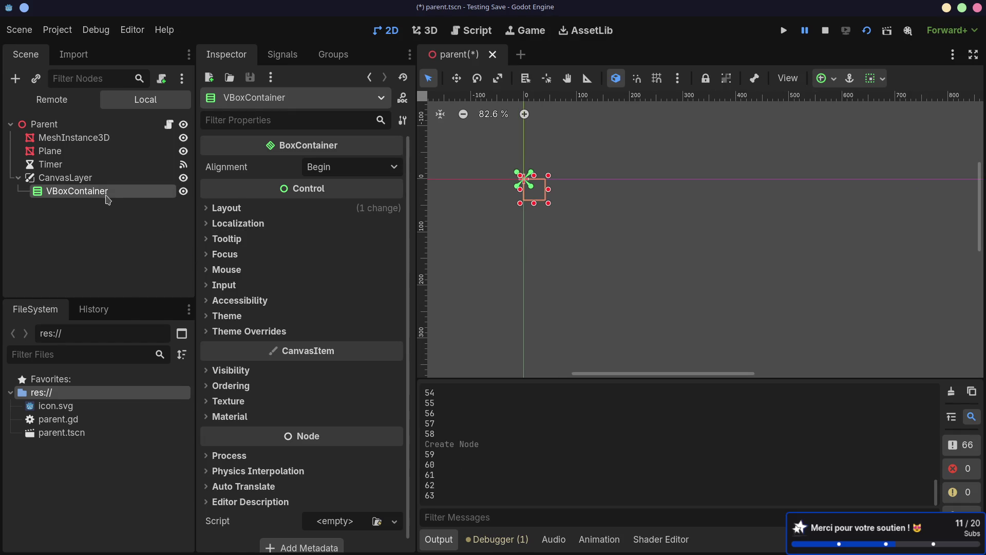
Step: Add a Label under VBoxContainer and set its text to 0
{"action": "key", "text": "ctrl+a"}
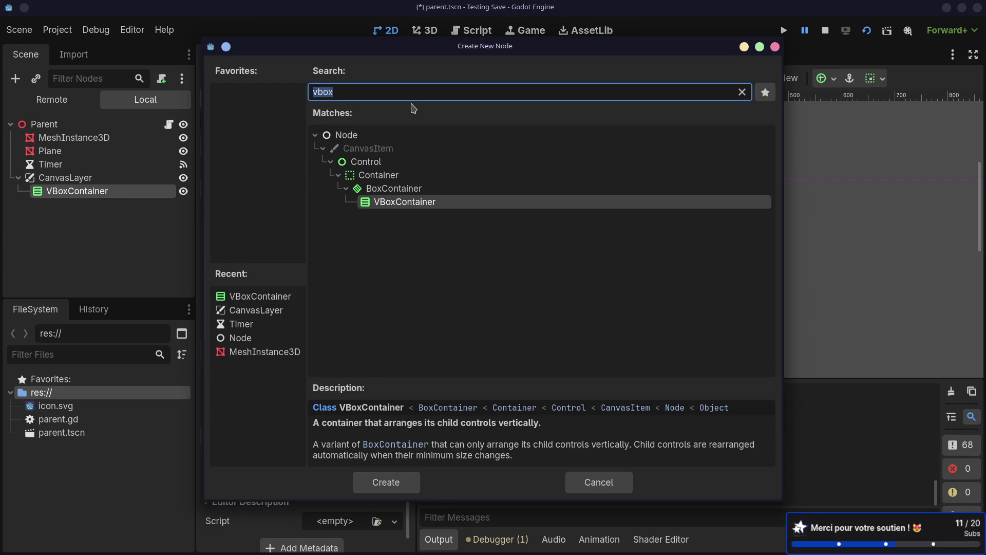
{"action": "type", "text": "text"}
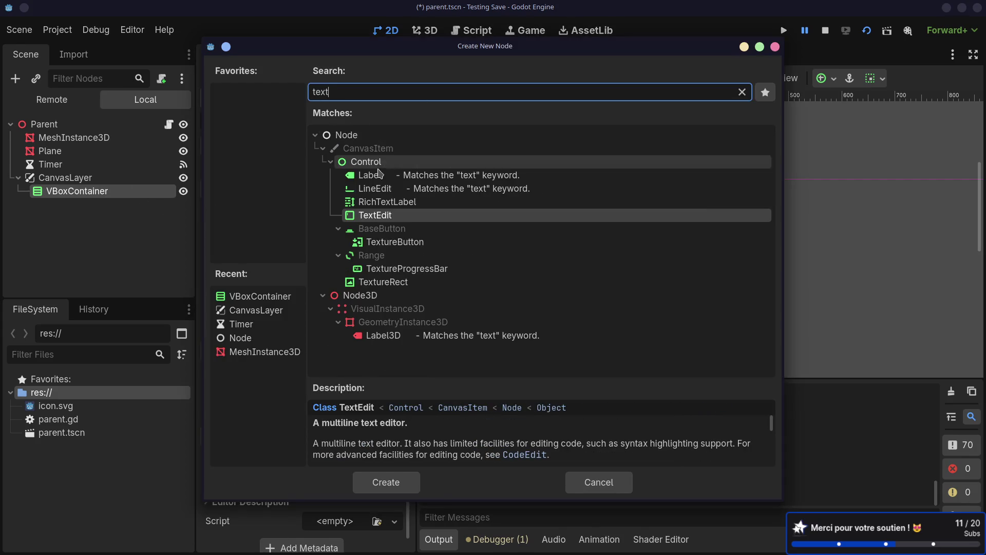
{"action": "left_click", "coordinate": [378, 91]}
{"action": "type", "text": "label"}
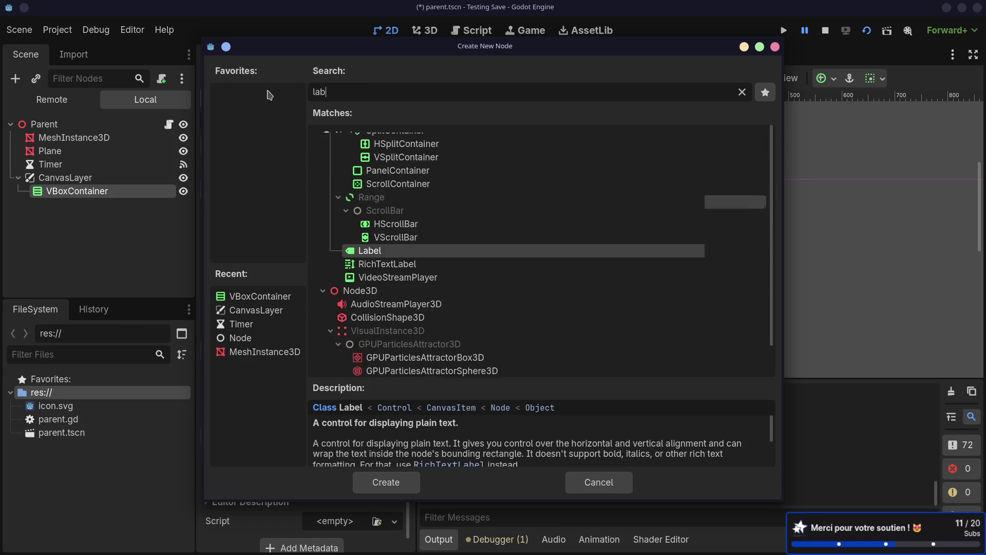
{"action": "double_click", "coordinate": [332, 177]}
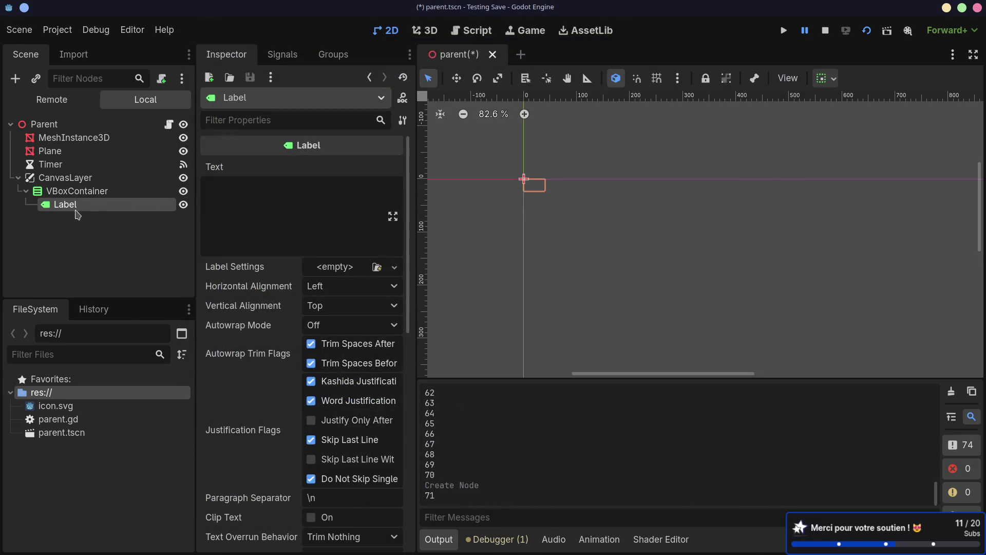
{"action": "left_click", "coordinate": [293, 186]}
{"action": "type", "text": "0"}
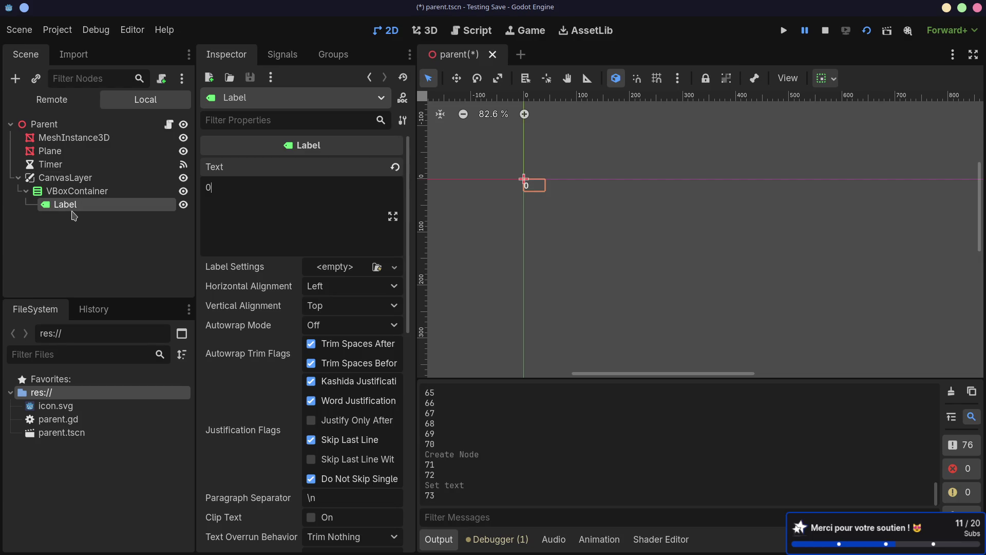
Step: Rename the Label to TimerCounter and save the scene
{"action": "double_click", "coordinate": [75, 212]}
{"action": "type", "text": "Tim"}
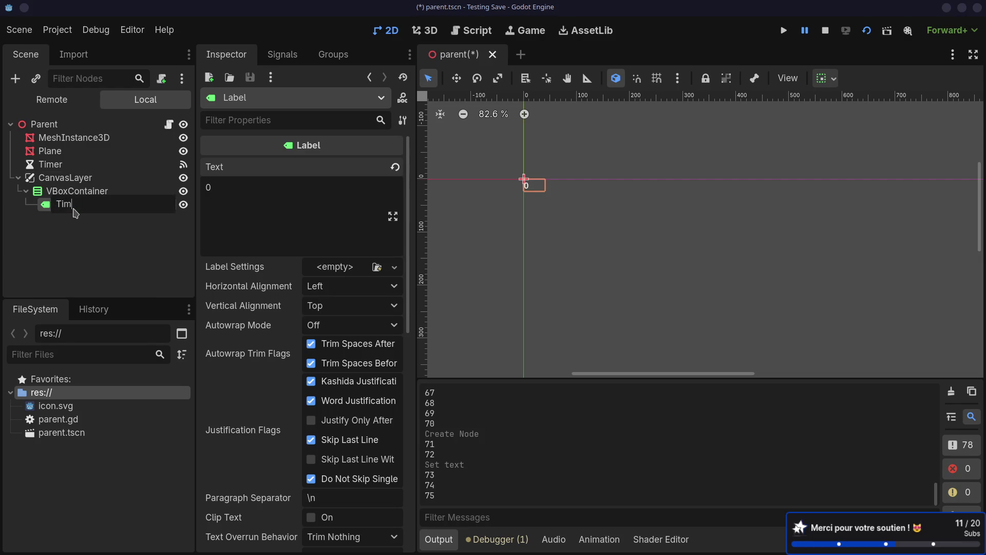
{"action": "type", "text": "erValue"}
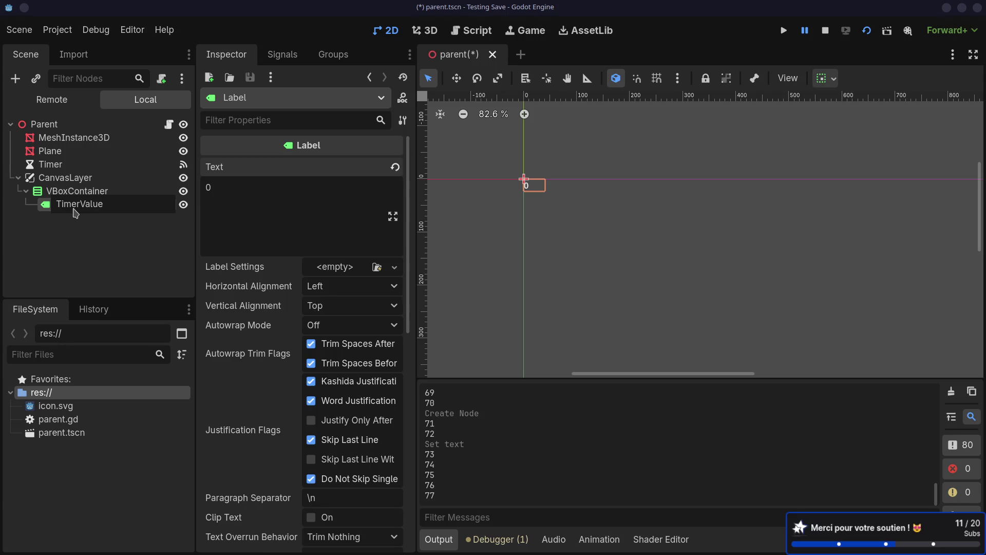
{"action": "key", "text": "BackSpace"}
{"action": "key", "text": "BackSpace"}
{"action": "key", "text": "BackSpace"}
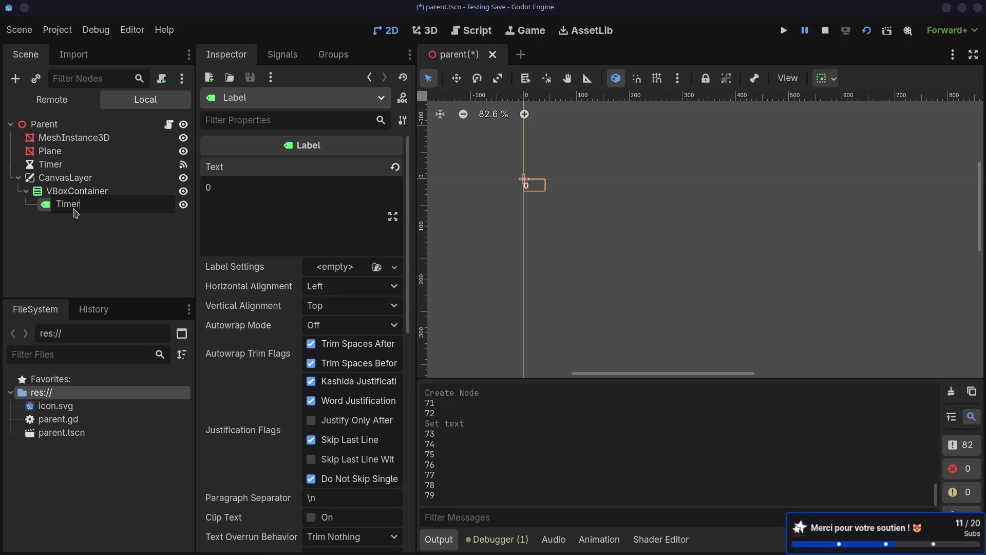
{"action": "type", "text": "Counter"}
{"action": "key", "text": "Return"}
{"action": "key", "text": "ctrl+s"}
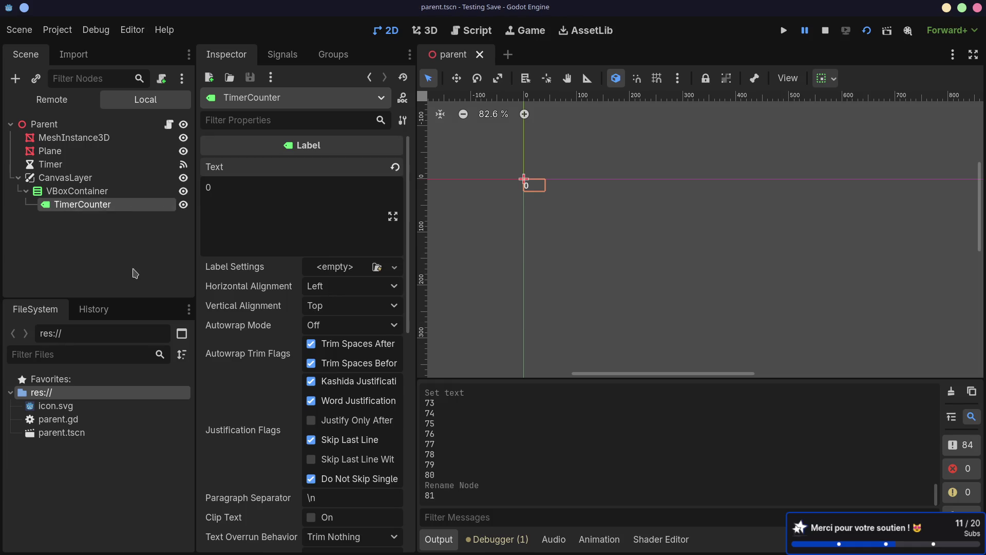
{"action": "left_click", "coordinate": [137, 273]}
{"action": "left_click", "coordinate": [101, 193]}
{"action": "left_click", "coordinate": [77, 206]}
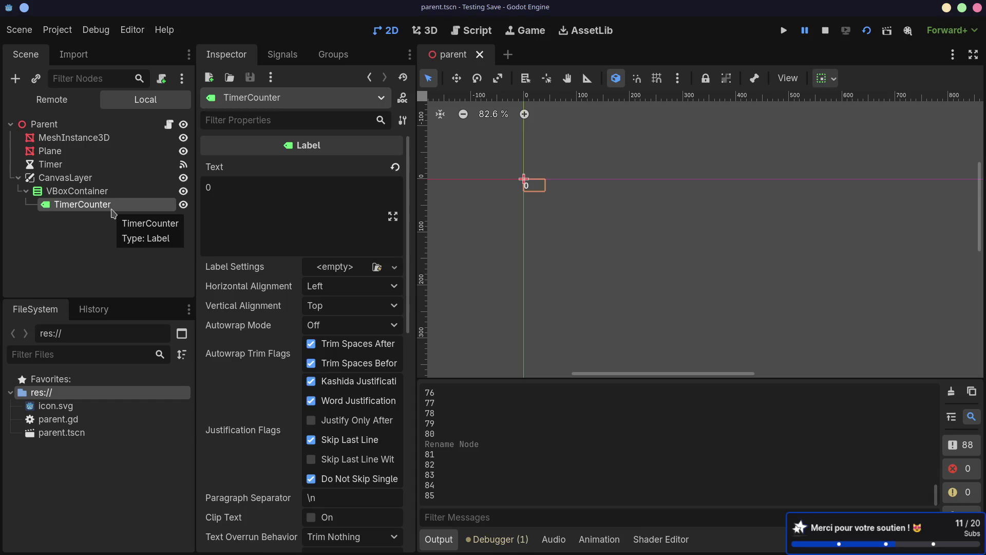
Step: Delete the unused _ready and _process functions from parent.gd
{"action": "left_click", "coordinate": [169, 124]}
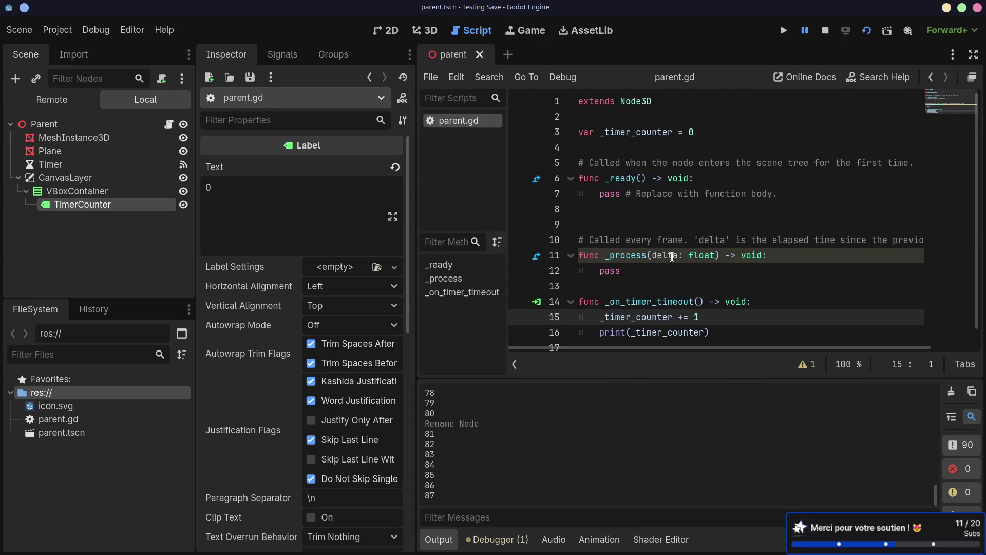
{"action": "scroll", "coordinate": [673, 264], "scroll_direction": "down", "scroll_amount": 1}
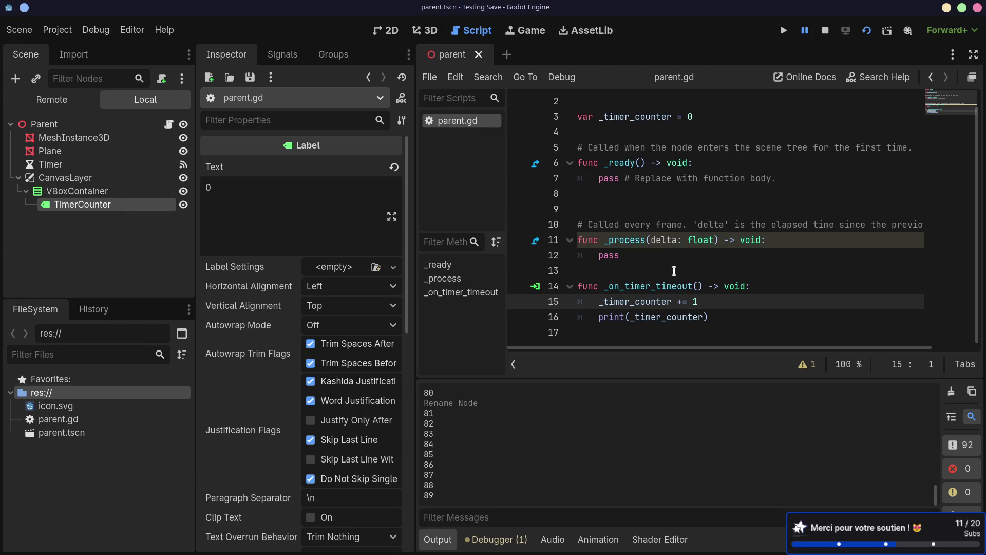
{"action": "left_click", "coordinate": [618, 287]}
{"action": "left_click_drag", "start_coordinate": [770, 287], "coordinate": [576, 286]}
{"action": "left_click_drag", "start_coordinate": [740, 317], "coordinate": [543, 278]}
{"action": "mouse_move", "coordinate": [612, 272]}
{"action": "left_mouse_down"}
{"action": "mouse_move", "coordinate": [578, 242]}
{"action": "mouse_move", "coordinate": [557, 143]}
{"action": "left_mouse_up"}
{"action": "key", "text": "BackSpace"}
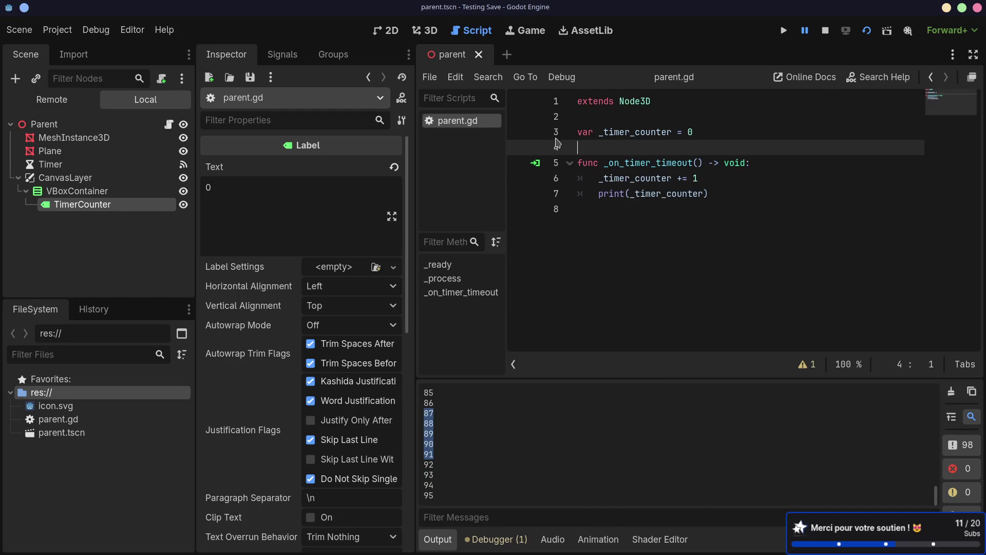
{"action": "left_click", "coordinate": [711, 194]}
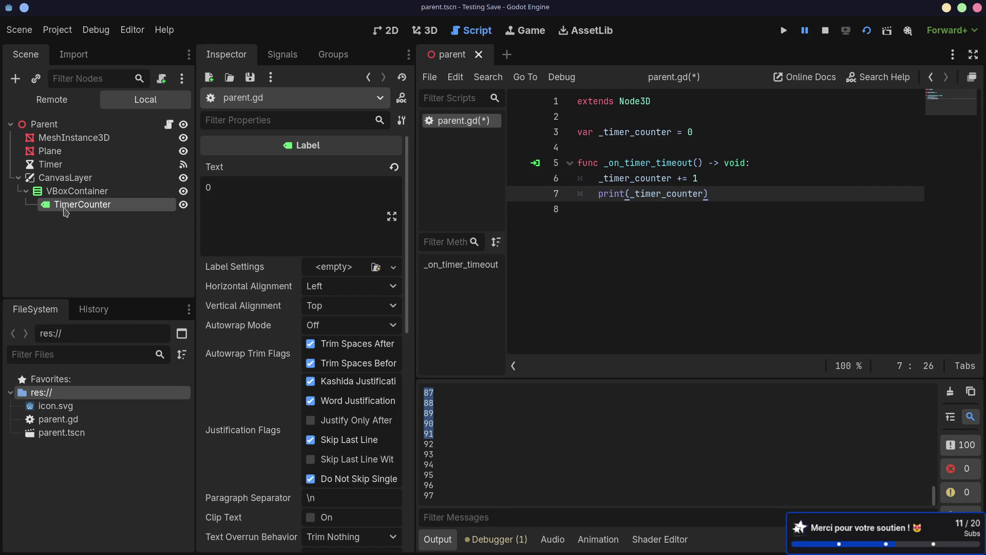
Step: Make TimerCounter unique-named, add %TimerCounter.text = _timer_counter, then save and test-run
{"action": "right_click", "coordinate": [112, 207]}
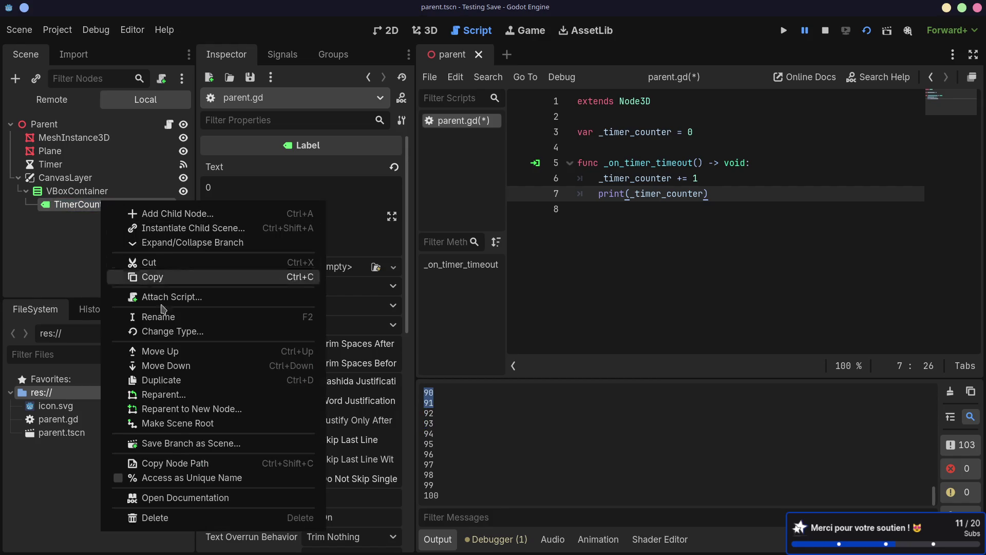
{"action": "left_click", "coordinate": [122, 480]}
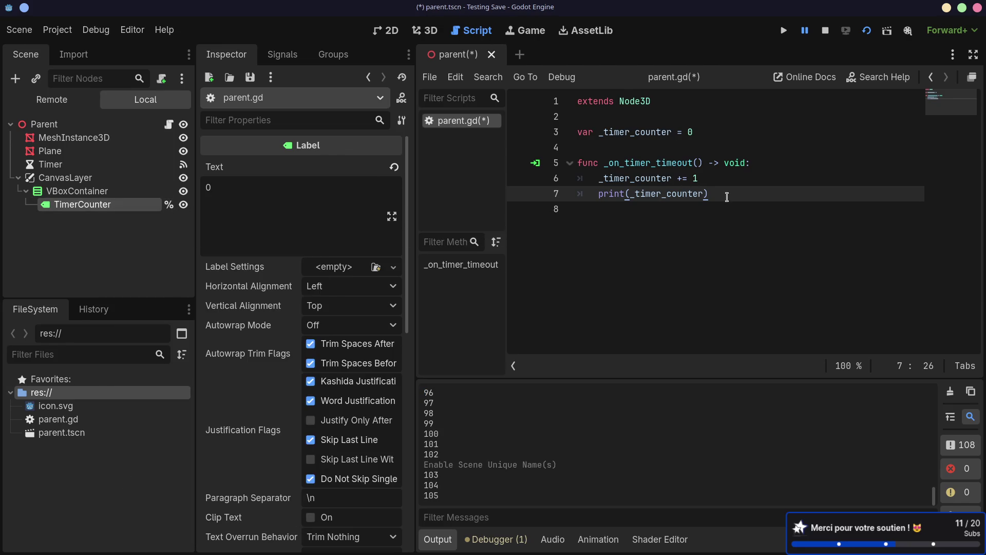
{"action": "key", "text": "Return"}
{"action": "type", "text": "%Tim"}
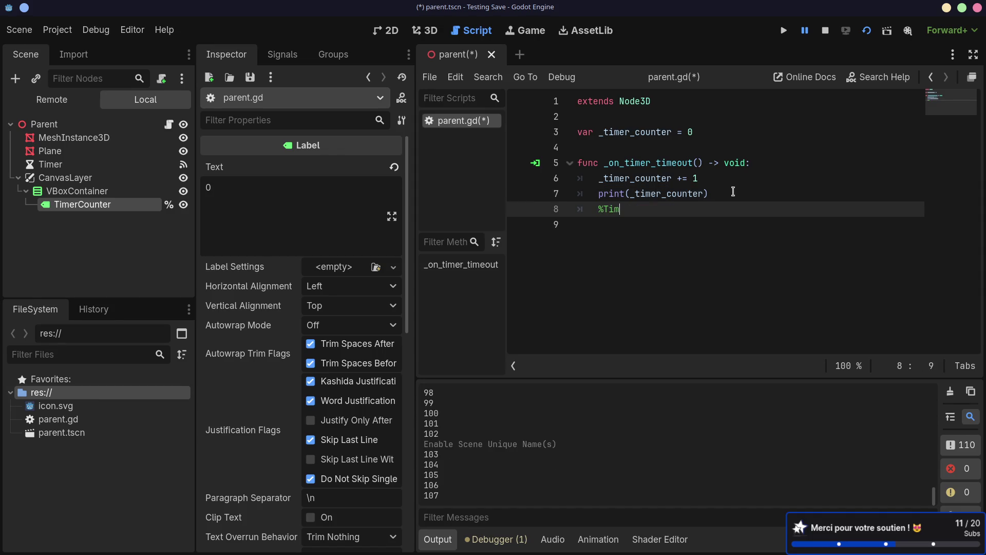
{"action": "key", "text": "Return"}
{"action": "type", "text": "."}
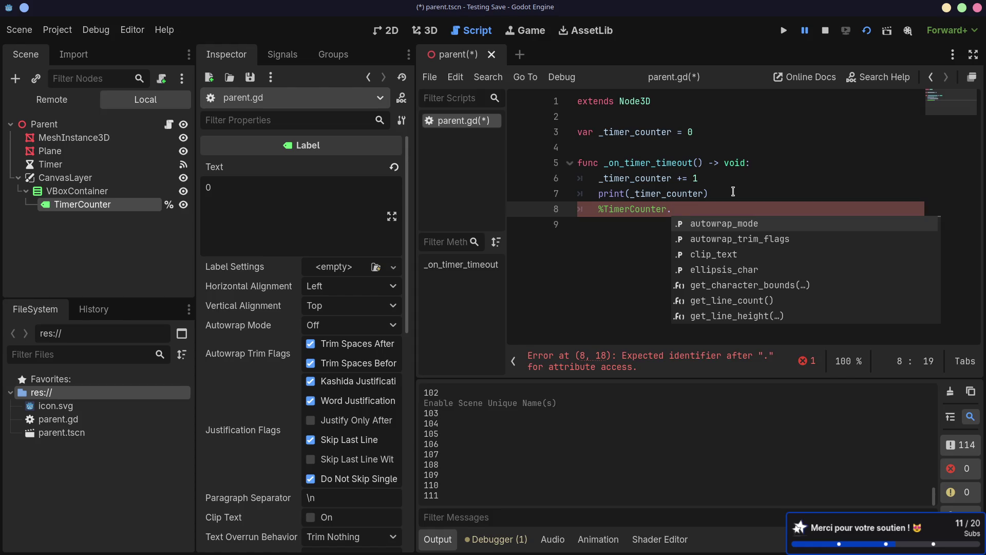
{"action": "type", "text": "text = "}
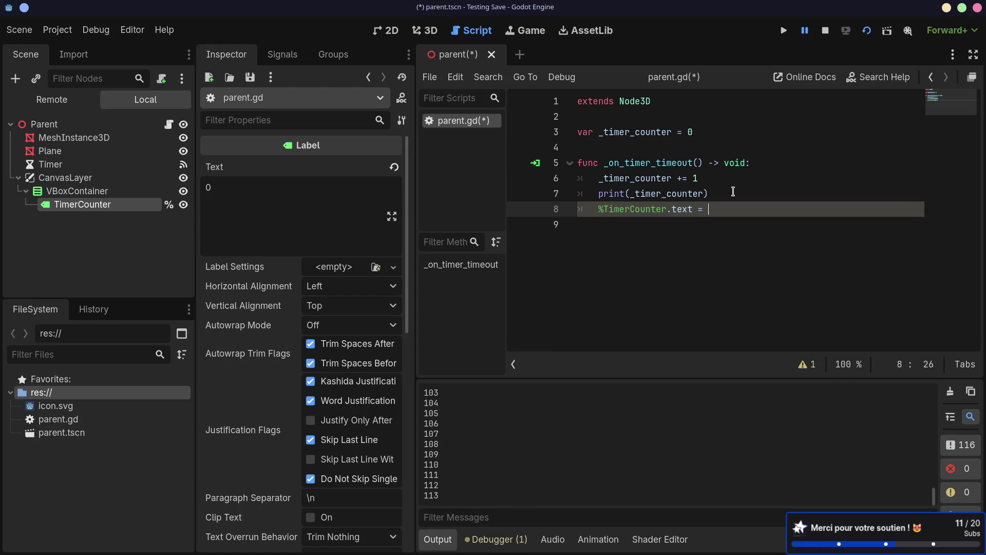
{"action": "type", "text": "_tim"}
{"action": "key", "text": "Return"}
{"action": "key", "text": "ctrl+s"}
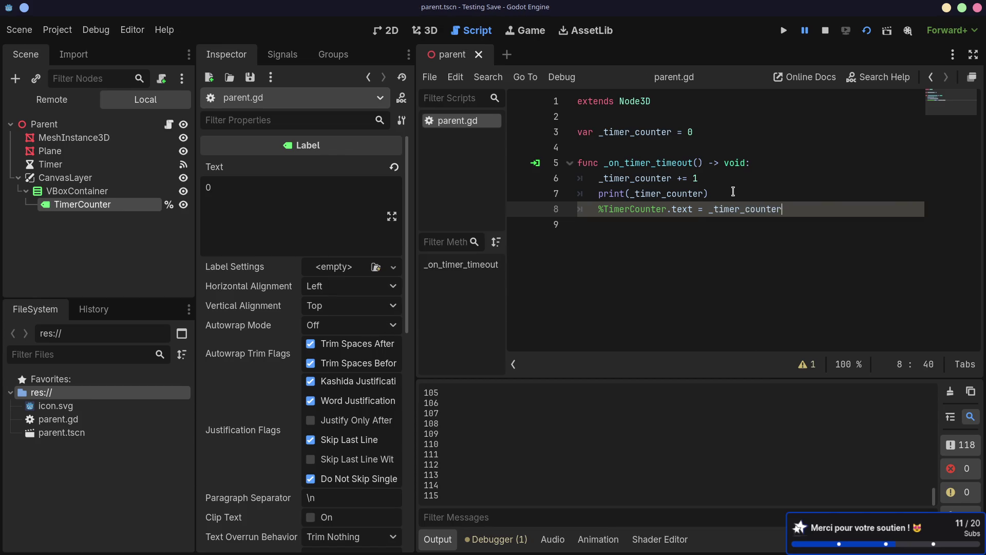
{"action": "key", "text": "F8"}
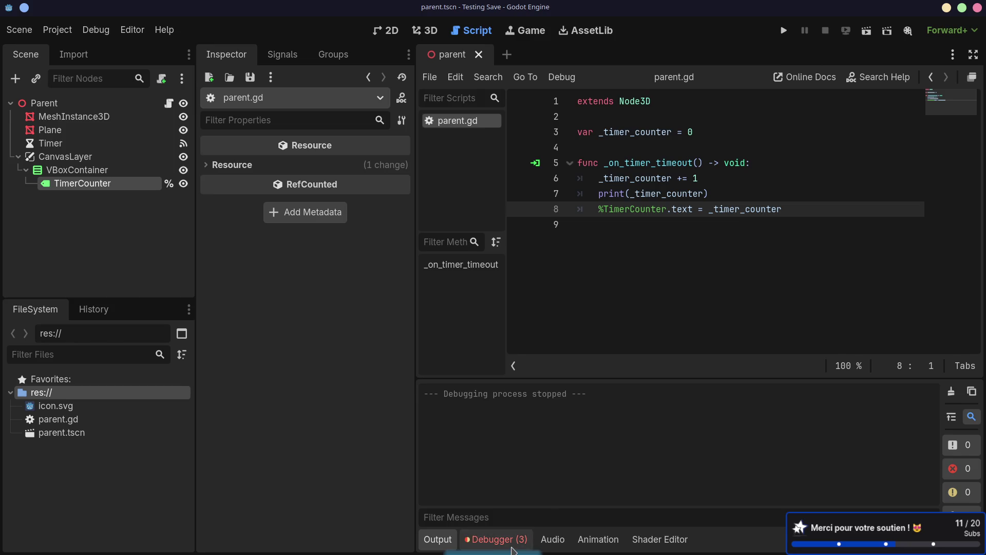
Step: Show the debugger's Errors list, rerun the scene and close the game window
{"action": "left_click", "coordinate": [496, 539]}
{"action": "left_click", "coordinate": [505, 378]}
{"action": "key", "text": "F6"}
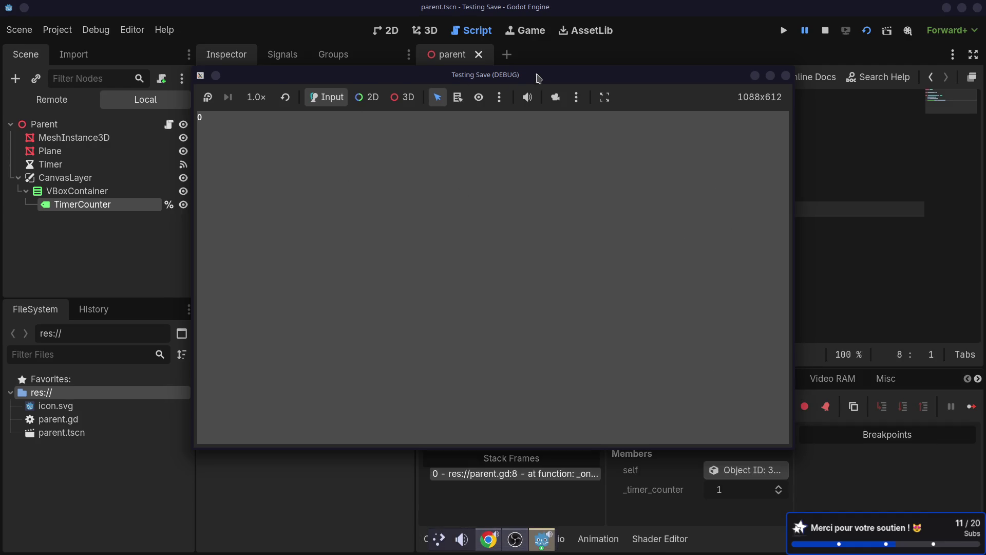
{"action": "left_click", "coordinate": [752, 83]}
Step: Run the scene again and read the int-to-Label-text invalid assignment error
{"action": "left_click", "coordinate": [44, 103]}
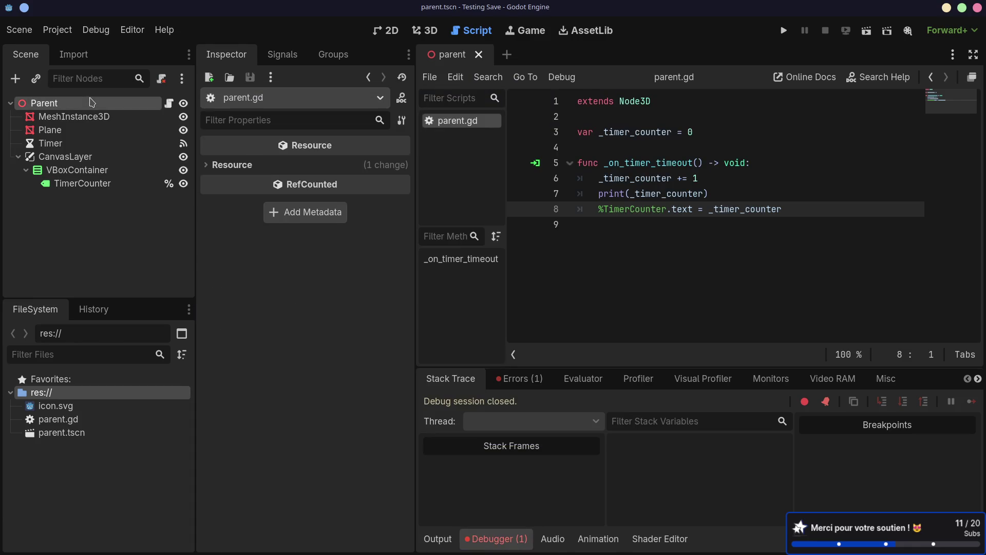
{"action": "left_click", "coordinate": [426, 30]}
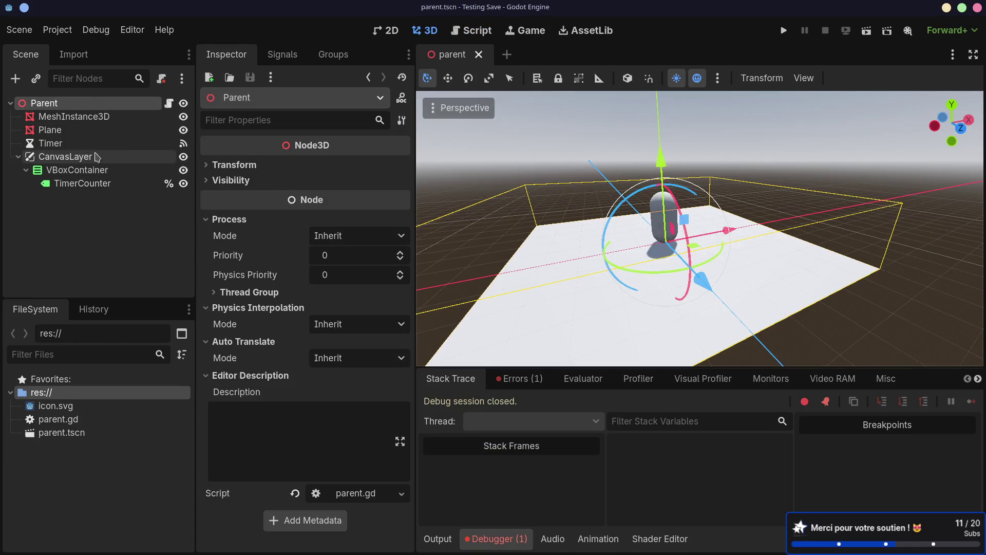
{"action": "left_click", "coordinate": [866, 30]}
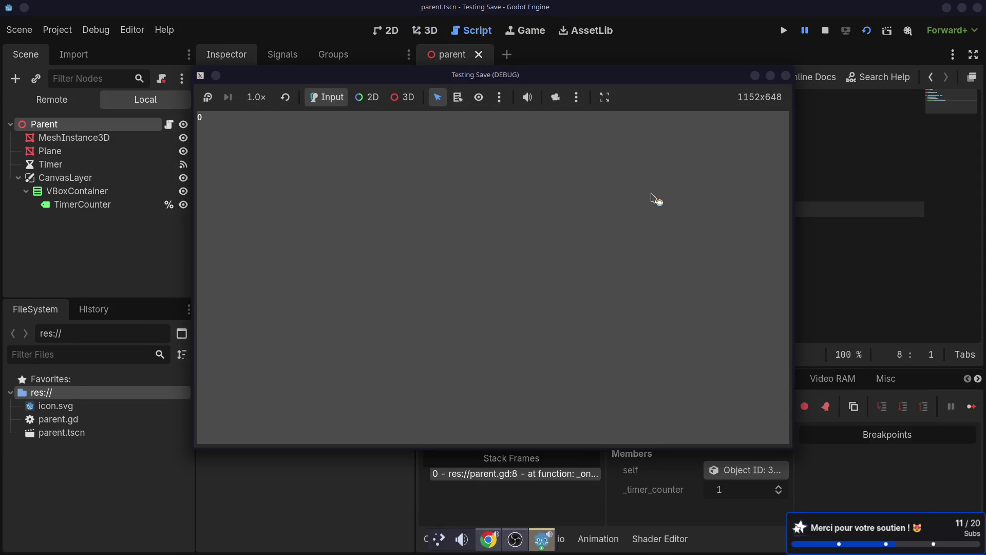
{"action": "left_click", "coordinate": [786, 75]}
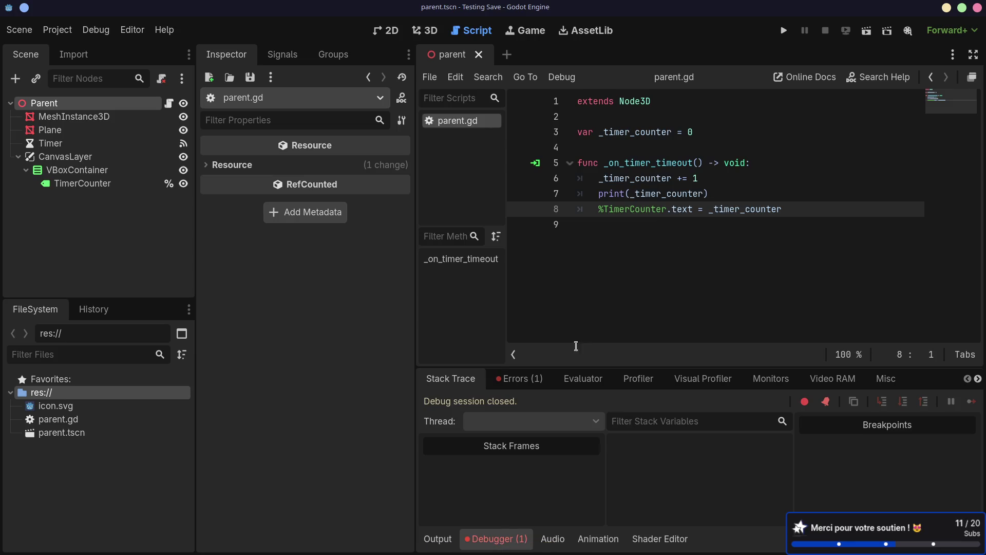
{"action": "left_click", "coordinate": [493, 539]}
{"action": "left_click", "coordinate": [493, 539]}
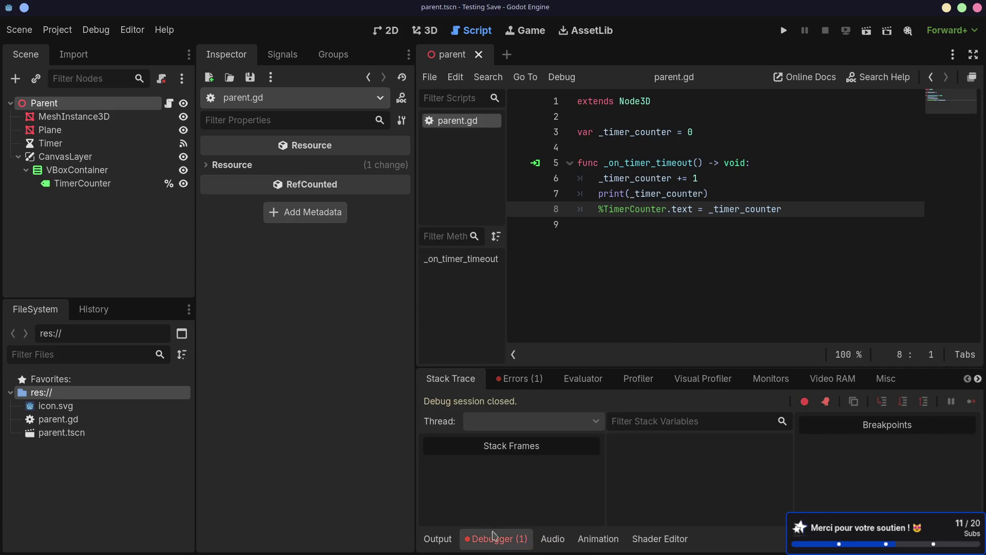
{"action": "left_click", "coordinate": [516, 379]}
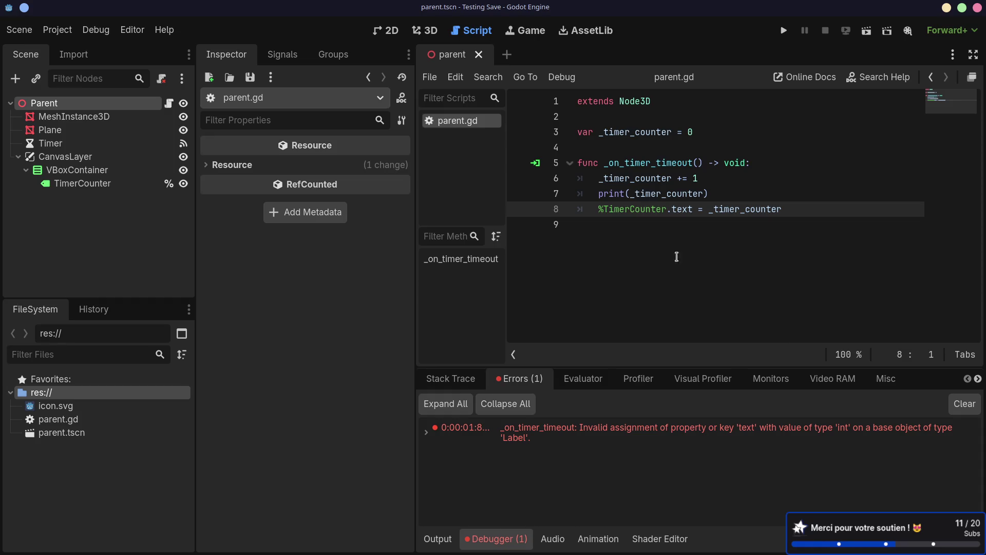
Step: Wrap _timer_counter in str() on line 8, save, and run to watch the label count up
{"action": "left_click", "coordinate": [710, 210]}
{"action": "type", "text": "str("}
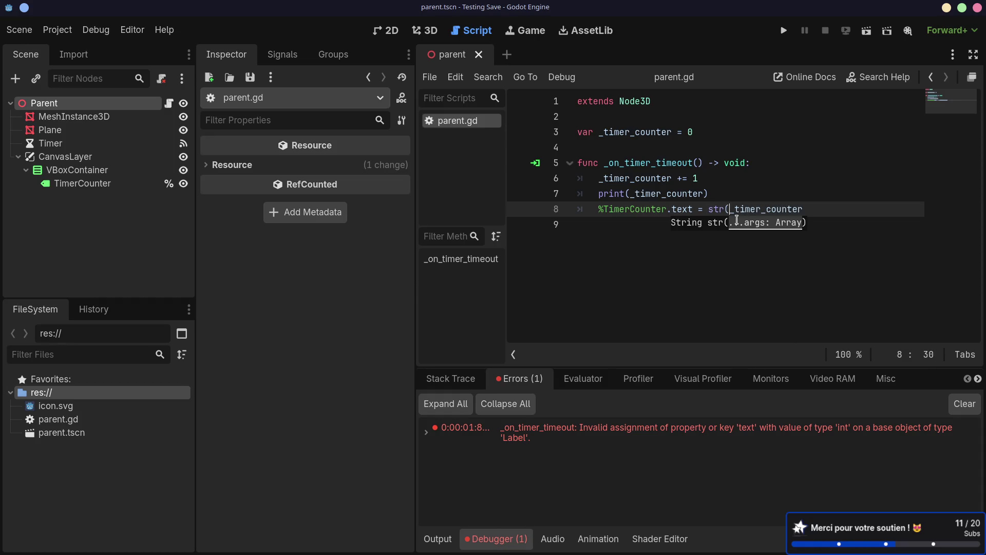
{"action": "left_click", "coordinate": [826, 213]}
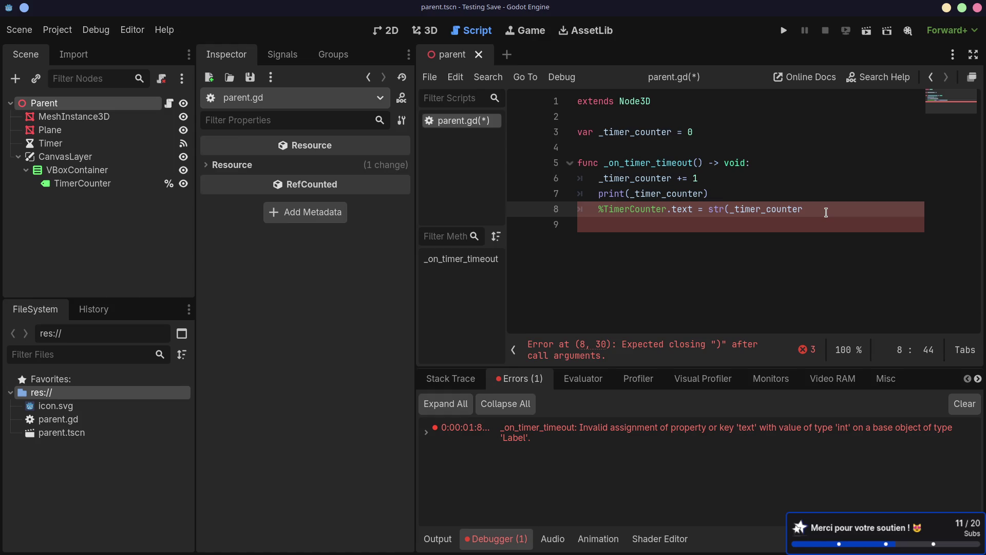
{"action": "type", "text": ")"}
{"action": "key", "text": "ctrl+s"}
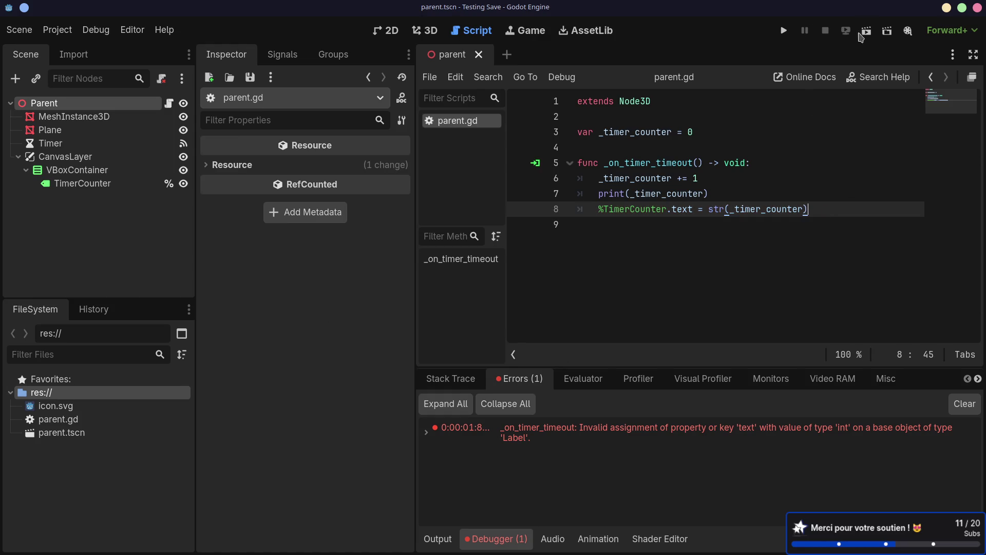
{"action": "left_click", "coordinate": [863, 34]}
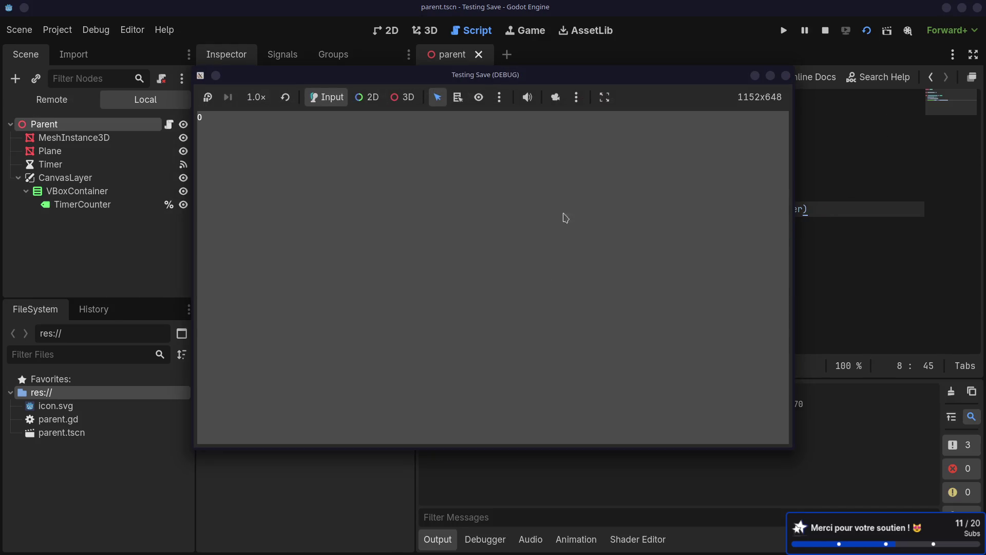
{"action": "mouse_move", "coordinate": [590, 79]}
{"action": "left_mouse_down"}
{"action": "mouse_move", "coordinate": [591, 119]}
{"action": "mouse_move", "coordinate": [608, 116]}
{"action": "left_mouse_up"}
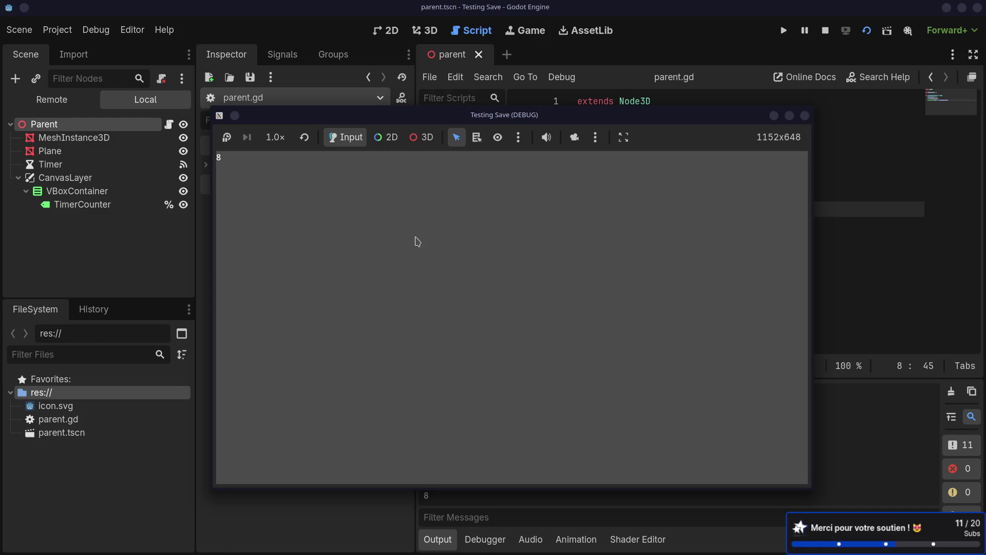
{"action": "left_click", "coordinate": [802, 117]}
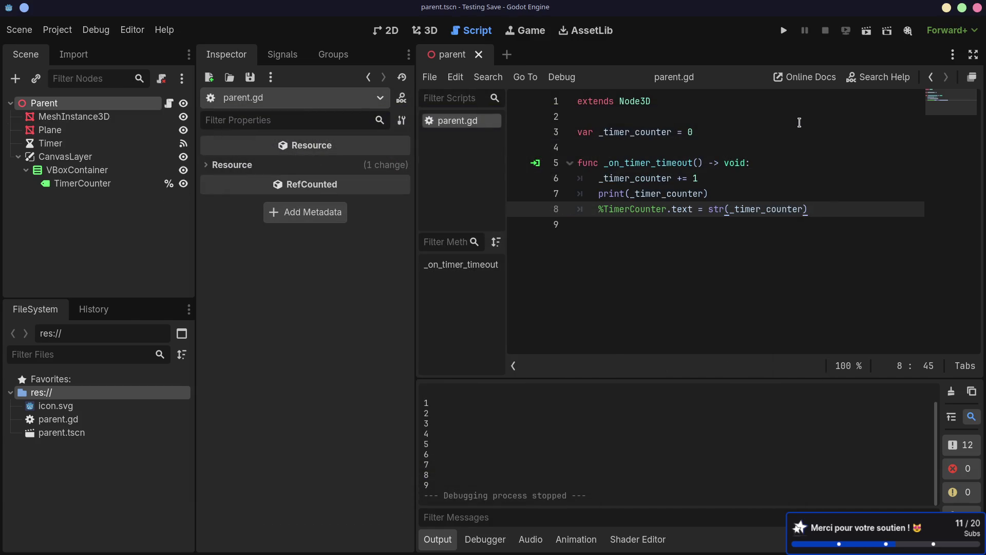
Step: Add a Camera3D node under Parent from the 3D view
{"action": "left_click", "coordinate": [423, 31]}
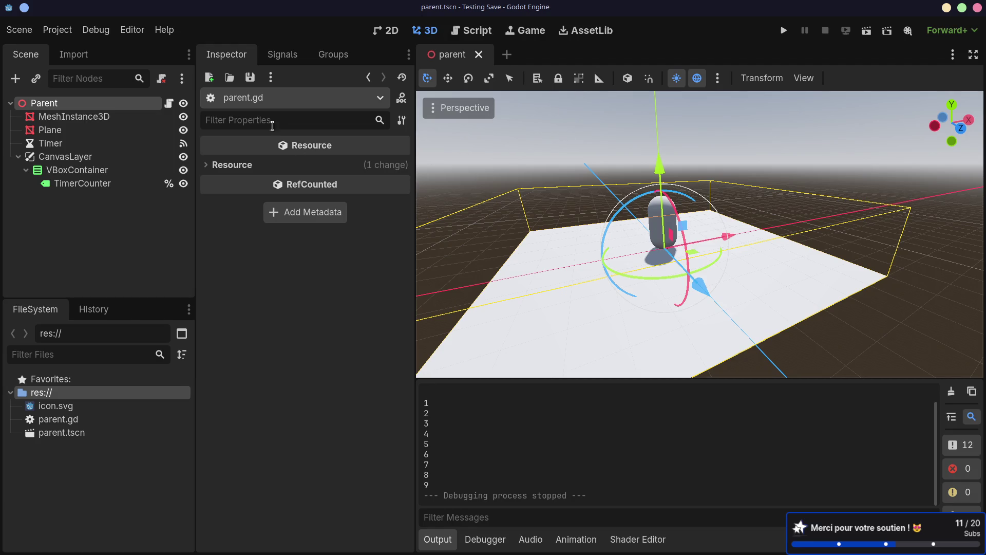
{"action": "left_click", "coordinate": [65, 103]}
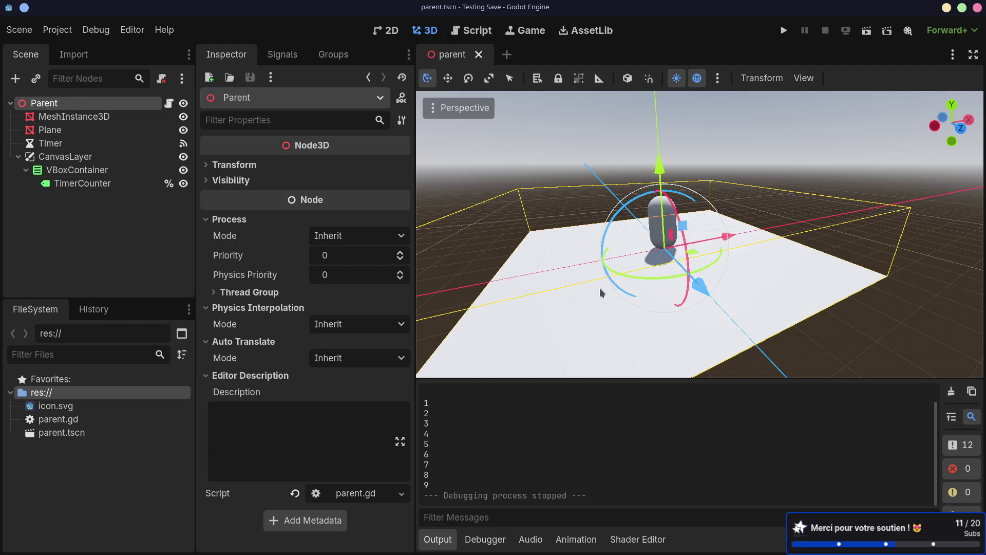
{"action": "key", "text": "ctrl+a"}
{"action": "type", "text": "came"}
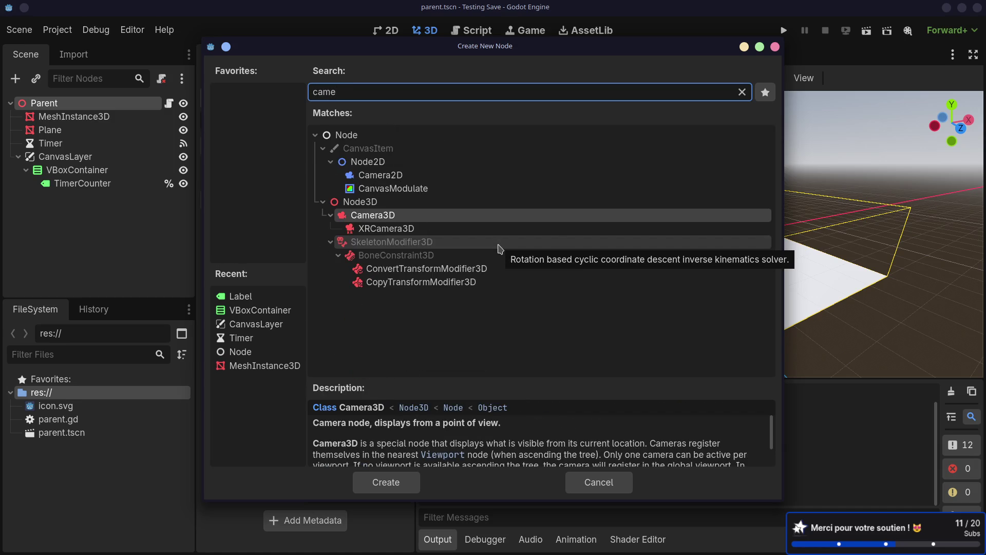
{"action": "key", "text": "Down"}
{"action": "key", "text": "Up"}
{"action": "key", "text": "Return"}
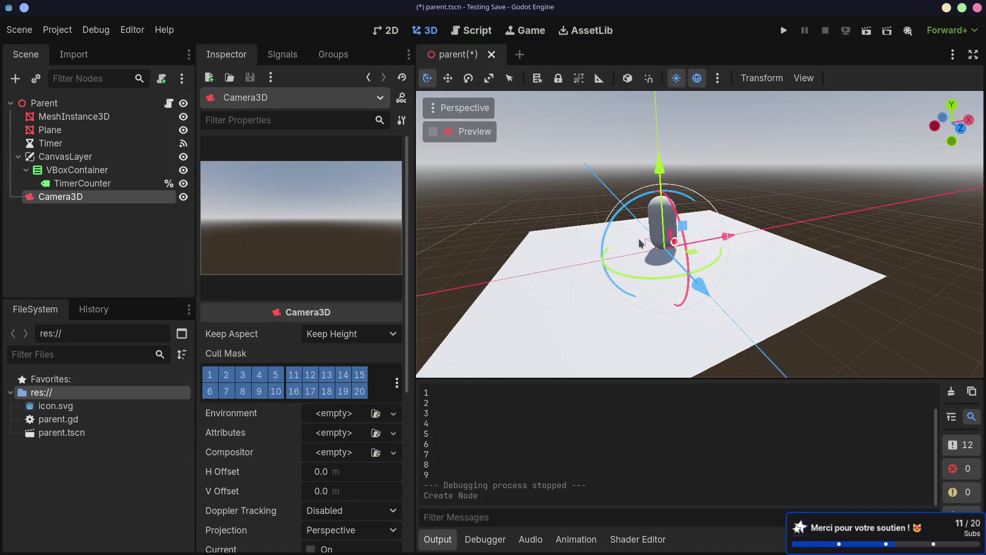
Step: Raise the Camera3D about 1.6 units and rotate it toward the capsule, then save and test-run the scene
{"action": "mouse_move", "coordinate": [660, 172]}
{"action": "left_mouse_down"}
{"action": "mouse_move", "coordinate": [708, 135]}
{"action": "mouse_move", "coordinate": [709, 118]}
{"action": "left_mouse_up"}
{"action": "mouse_move", "coordinate": [755, 226]}
{"action": "left_mouse_down"}
{"action": "mouse_move", "coordinate": [683, 221]}
{"action": "mouse_move", "coordinate": [673, 263]}
{"action": "left_mouse_up"}
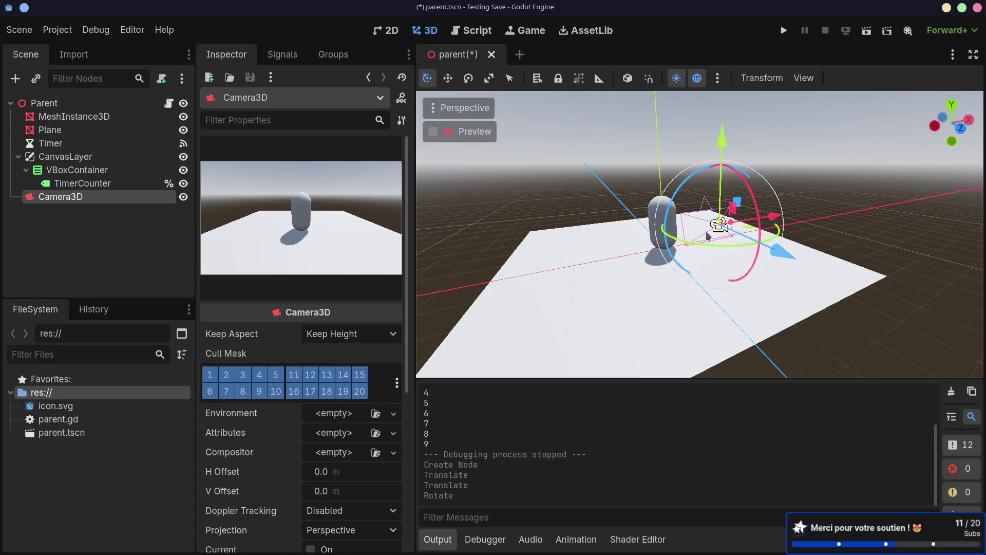
{"action": "key", "text": "ctrl+s"}
{"action": "left_click", "coordinate": [867, 31]}
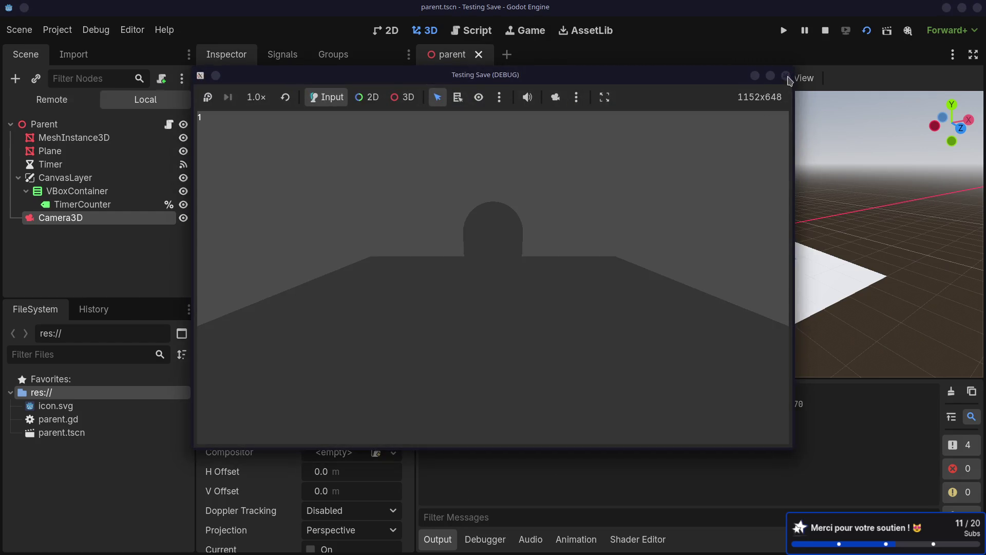
{"action": "left_click", "coordinate": [786, 76]}
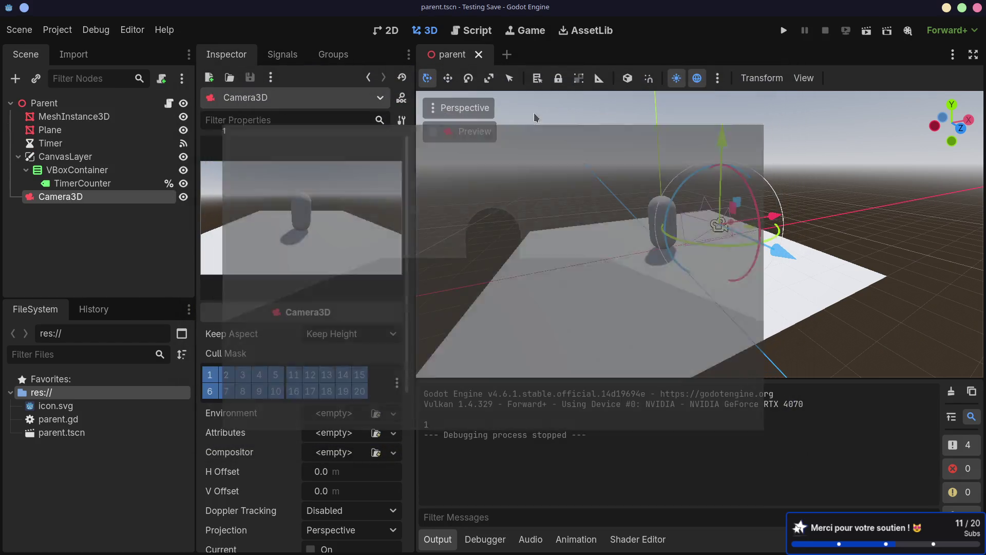
Step: Add the editor's preview sun to the scene as a DirectionalLight3D under Parent
{"action": "left_click", "coordinate": [77, 103]}
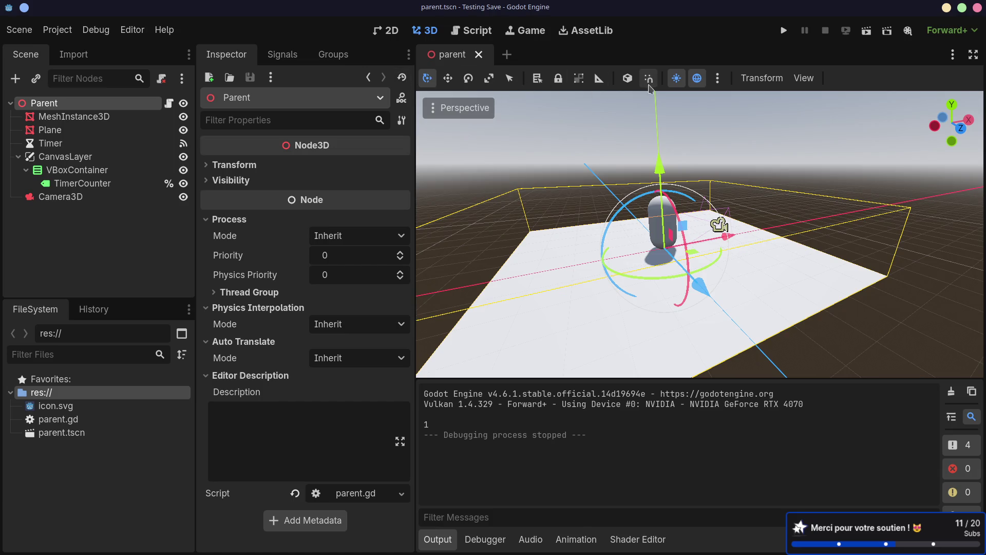
{"action": "left_click", "coordinate": [718, 78]}
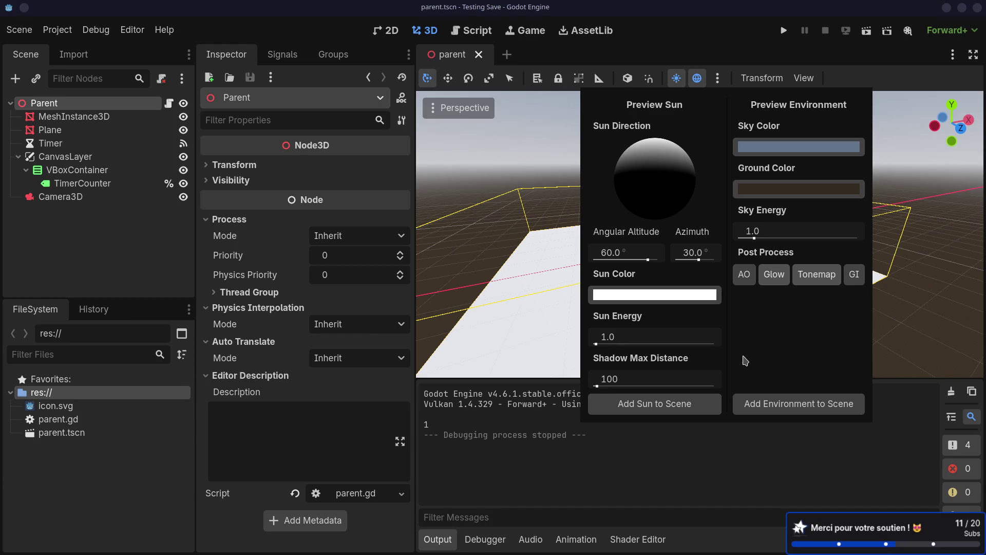
{"action": "left_click", "coordinate": [689, 414]}
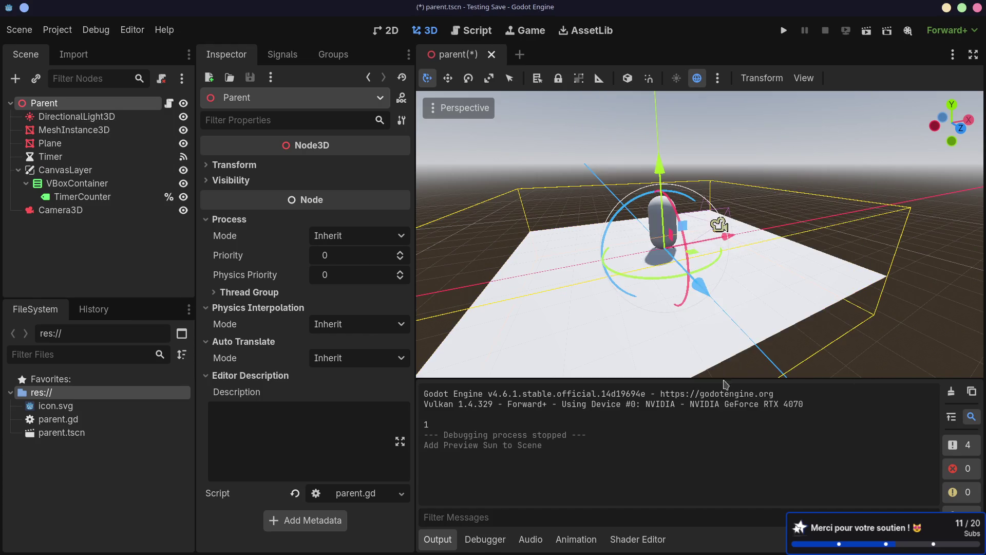
Step: Add the preview environment as a WorldEnvironment node, then select the DirectionalLight3D
{"action": "left_click", "coordinate": [717, 79]}
{"action": "left_click", "coordinate": [808, 403]}
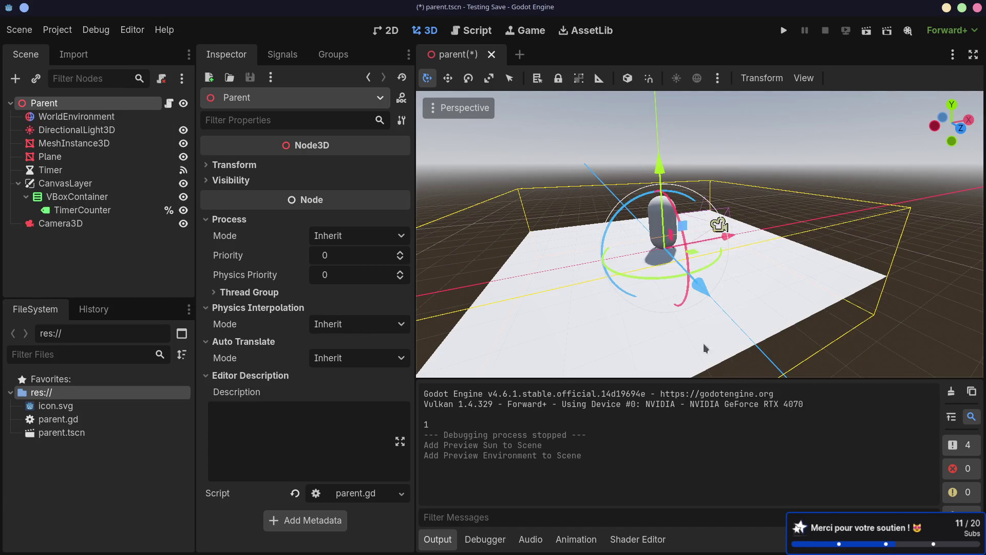
{"action": "left_click", "coordinate": [103, 122]}
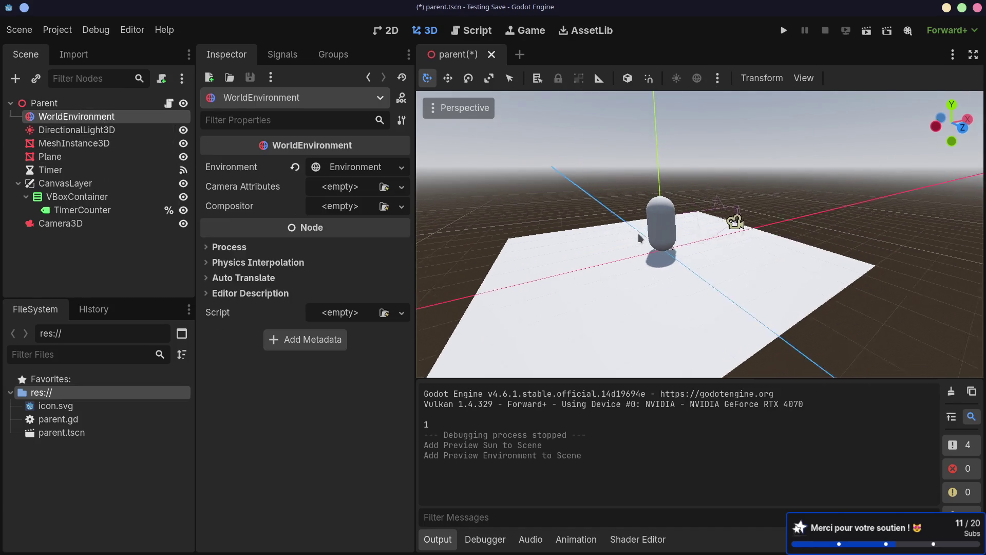
{"action": "scroll", "coordinate": [617, 246], "scroll_direction": "down", "scroll_amount": 5}
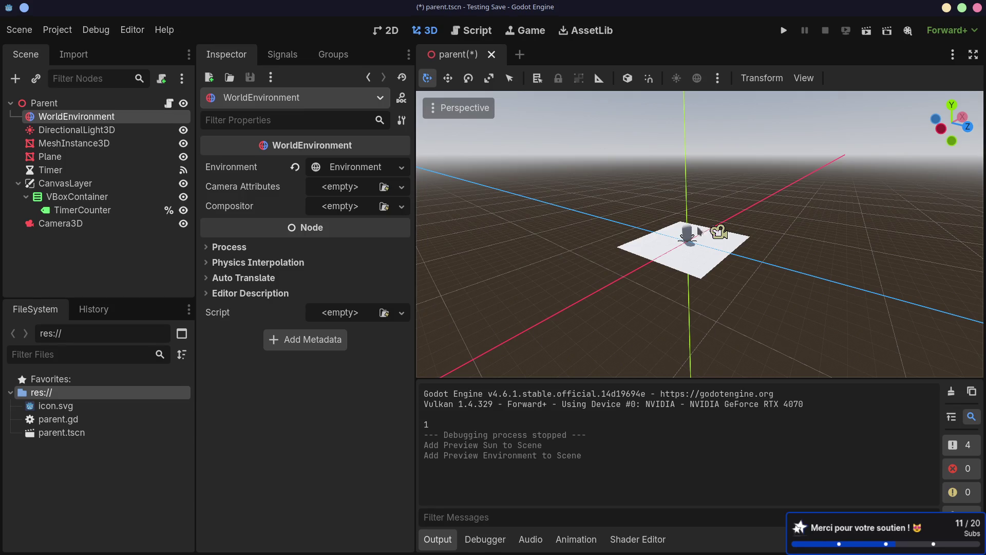
{"action": "left_click", "coordinate": [74, 129]}
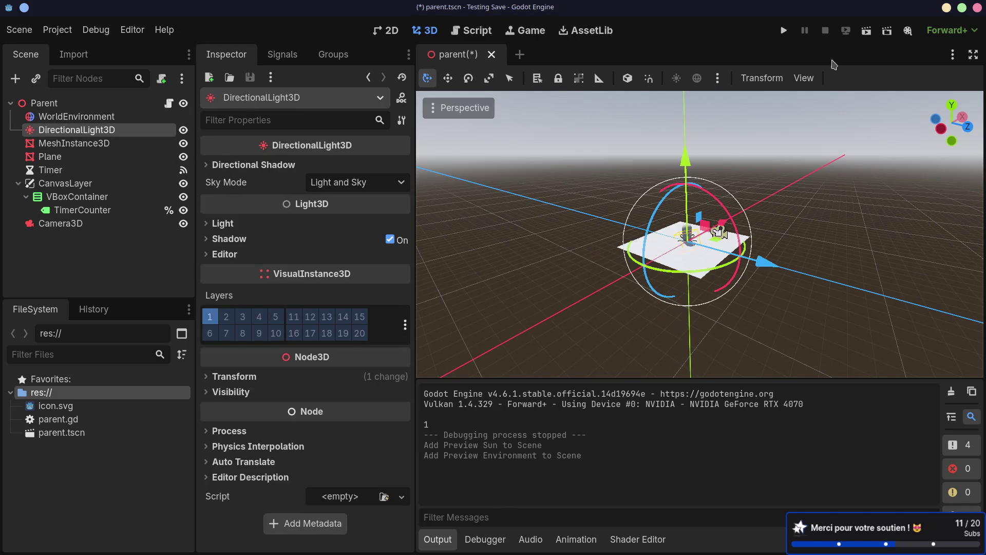
Step: Run the newly lit scene and stop it once the counter reaches 8
{"action": "left_click", "coordinate": [868, 33]}
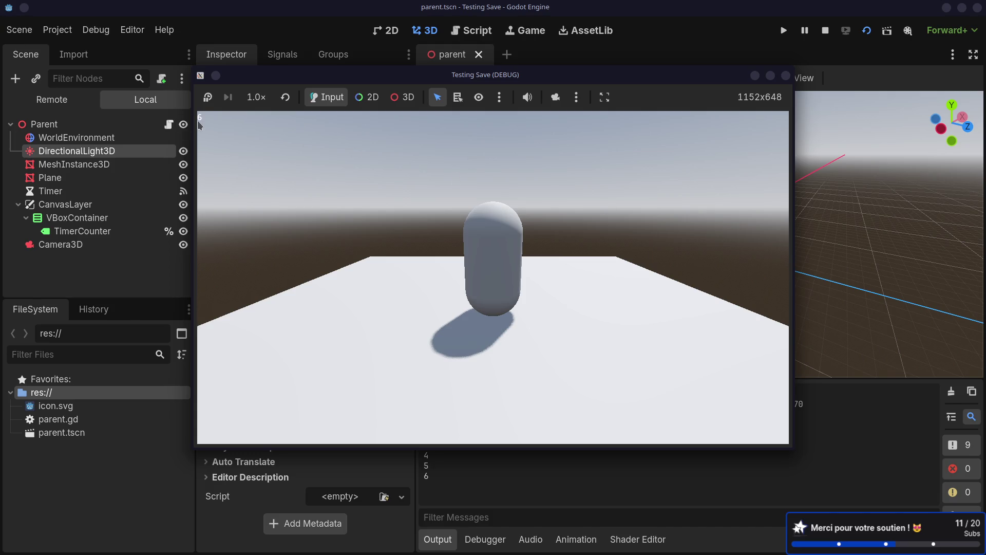
{"action": "left_click", "coordinate": [786, 76]}
Step: Add a plain Button node as a child of VBoxContainer
{"action": "left_click", "coordinate": [67, 197]}
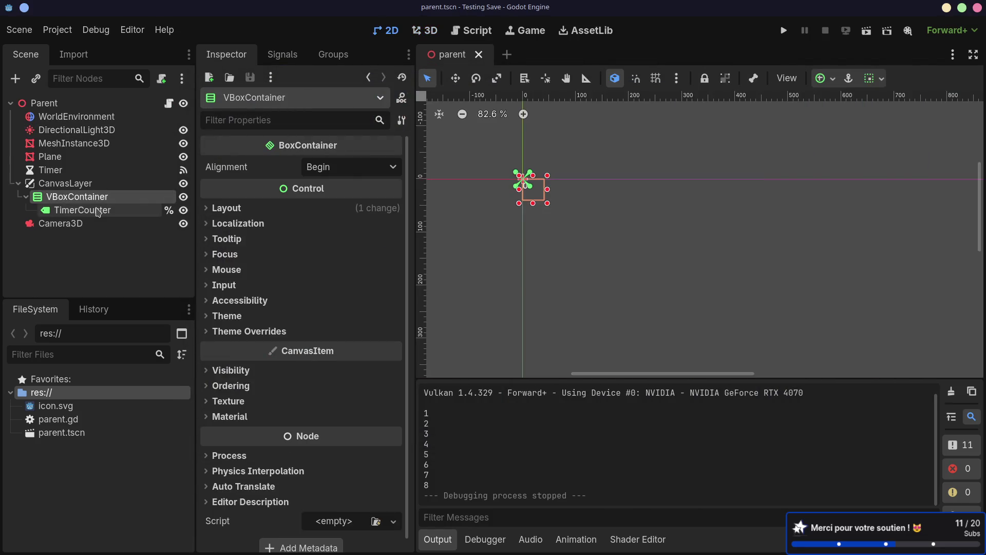
{"action": "key", "text": "ctrl+a"}
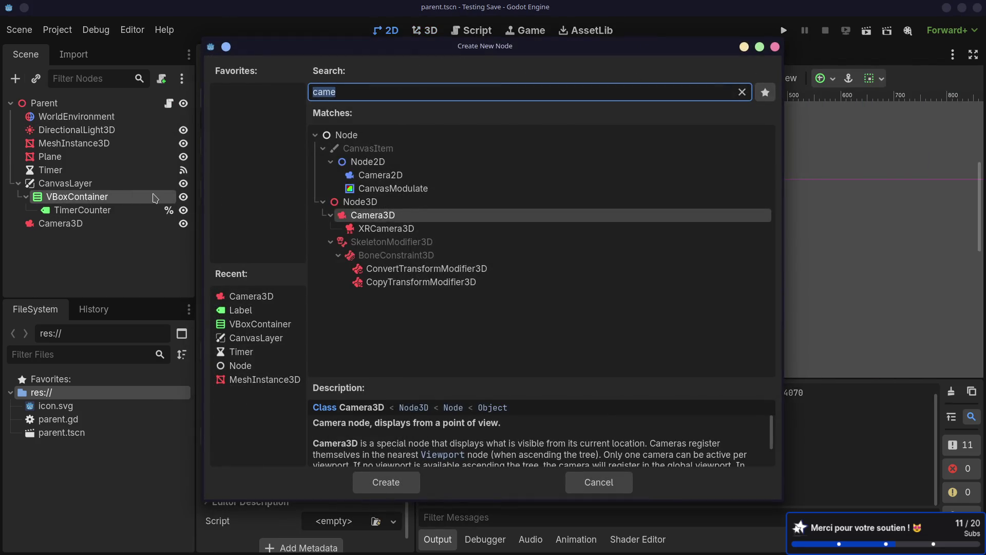
{"action": "type", "text": "save"}
{"action": "key", "text": "BackSpace"}
{"action": "key", "text": "BackSpace"}
{"action": "key", "text": "BackSpace"}
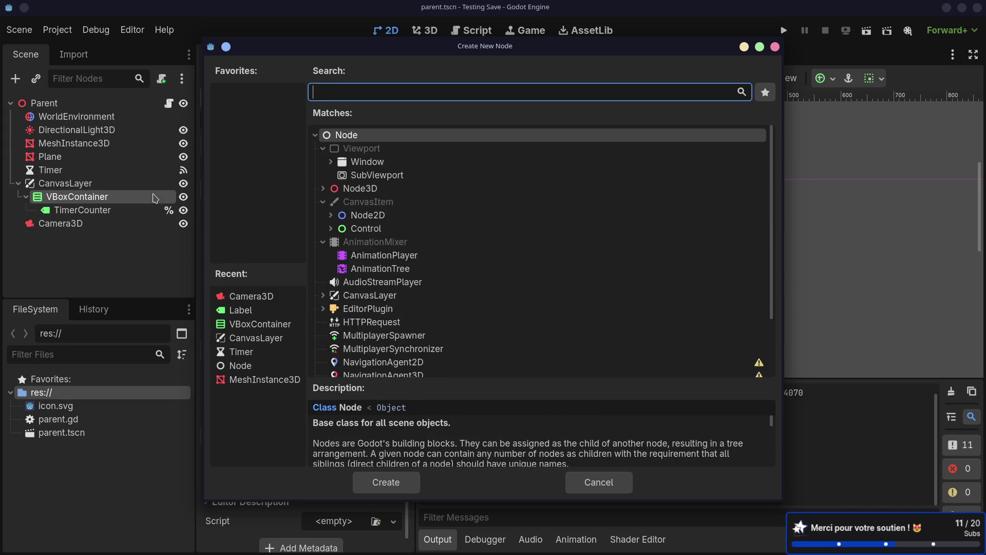
{"action": "type", "text": "button"}
{"action": "key", "text": "Down"}
{"action": "key", "text": "Up"}
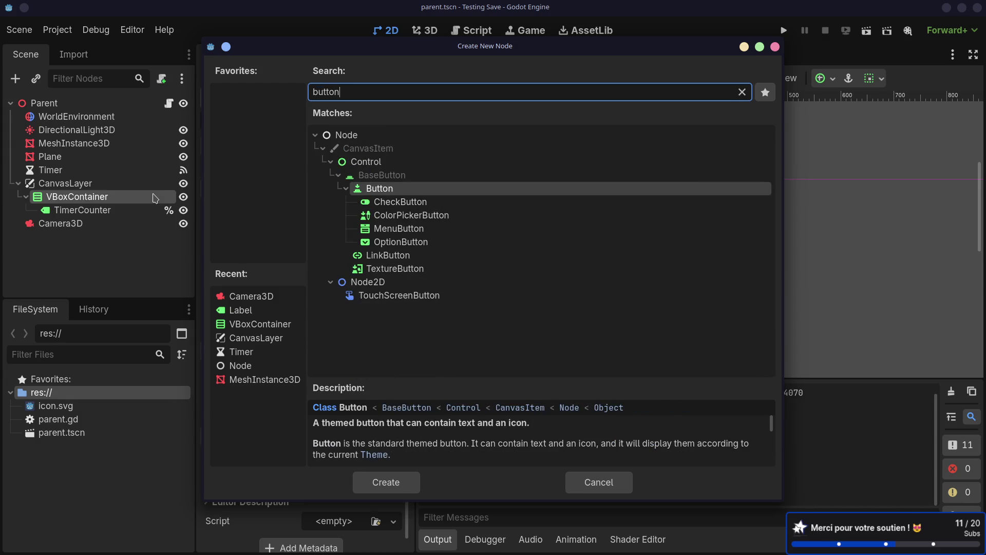
{"action": "key", "text": "Return"}
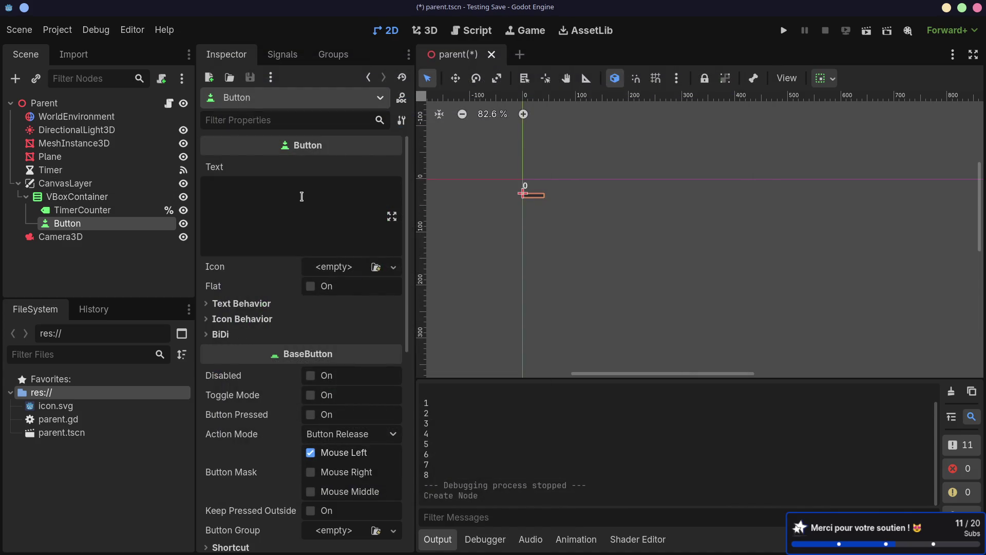
Step: Set the new button's Text property to 'Save'
{"action": "left_click", "coordinate": [281, 197]}
{"action": "type", "text": "Save"}
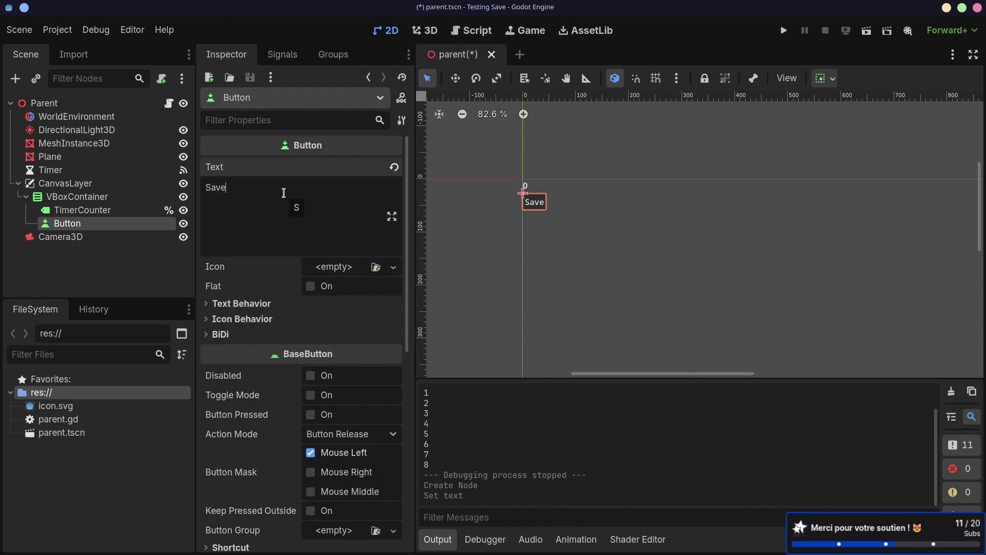
{"action": "left_click", "coordinate": [114, 210]}
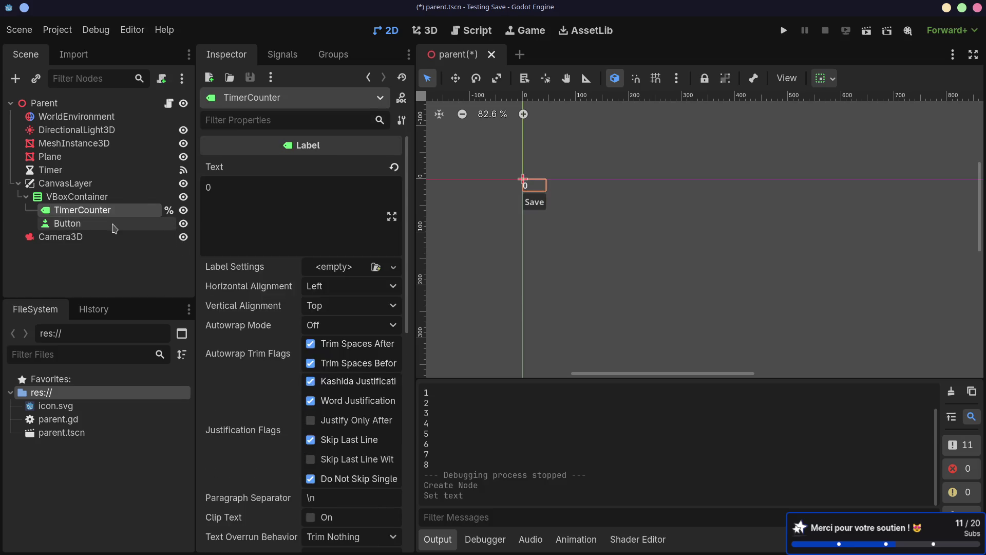
Step: Rename the button node to SaveButton
{"action": "left_click", "coordinate": [113, 224]}
{"action": "left_click", "coordinate": [107, 224]}
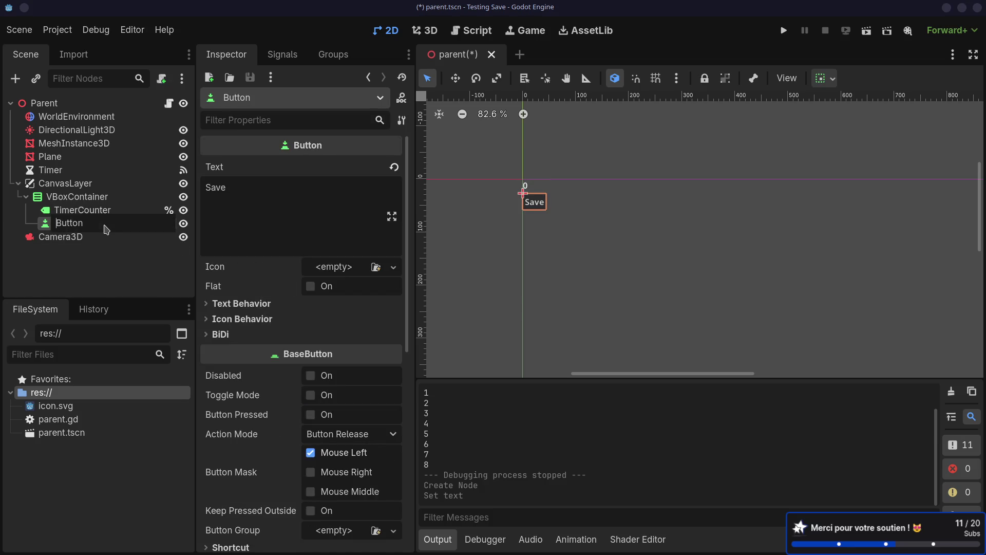
{"action": "type", "text": "Save"}
{"action": "key", "text": "Return"}
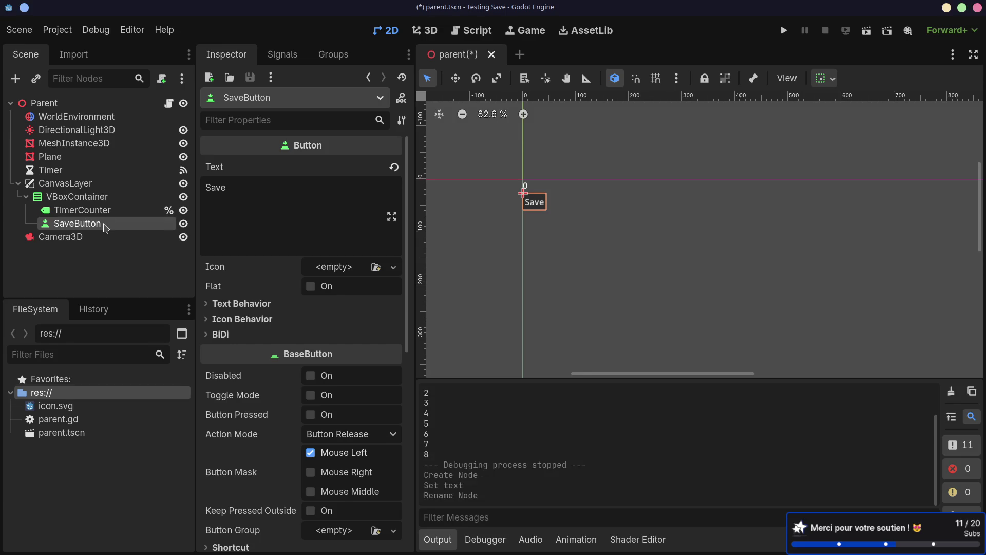
{"action": "left_click", "coordinate": [118, 213]}
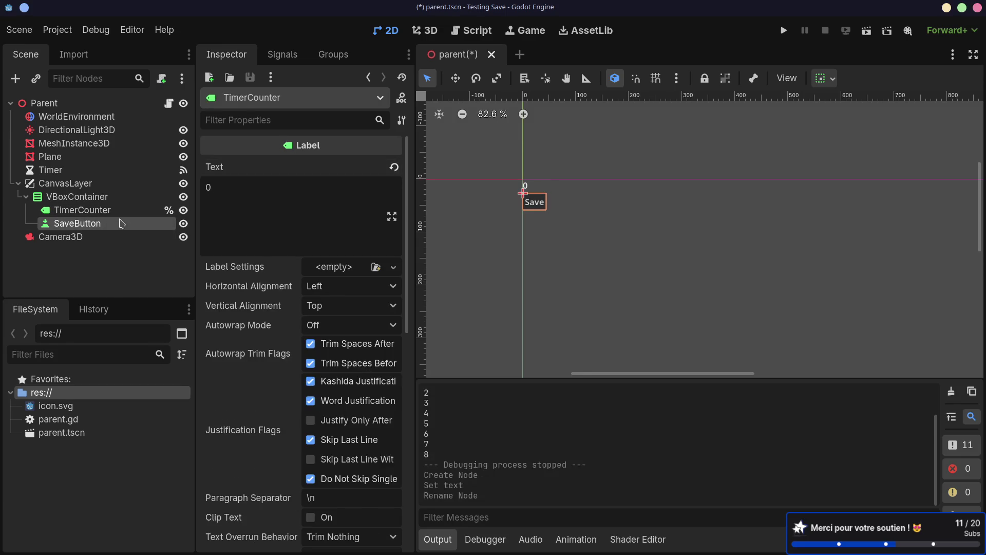
{"action": "left_click", "coordinate": [264, 204]}
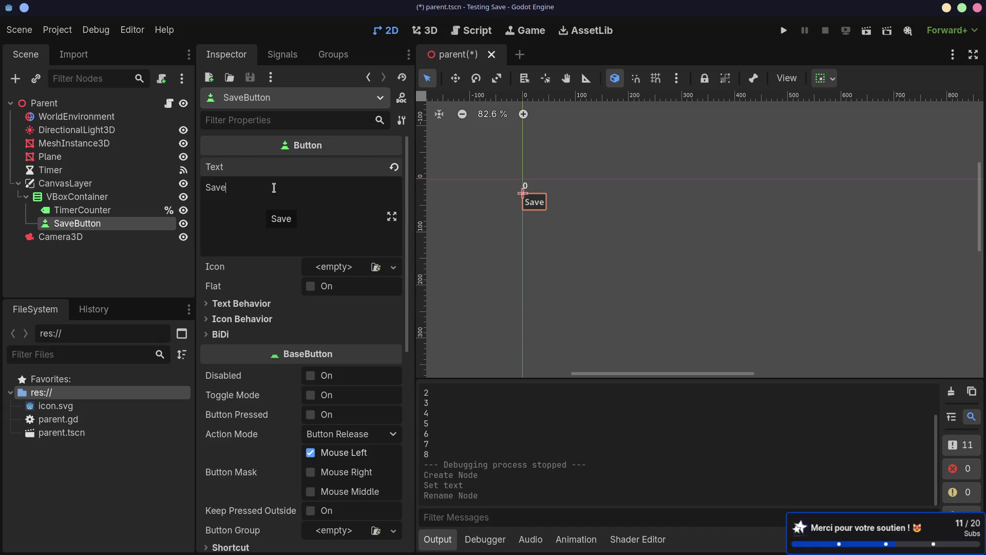
{"action": "left_click", "coordinate": [82, 209]}
{"action": "left_click", "coordinate": [77, 223]}
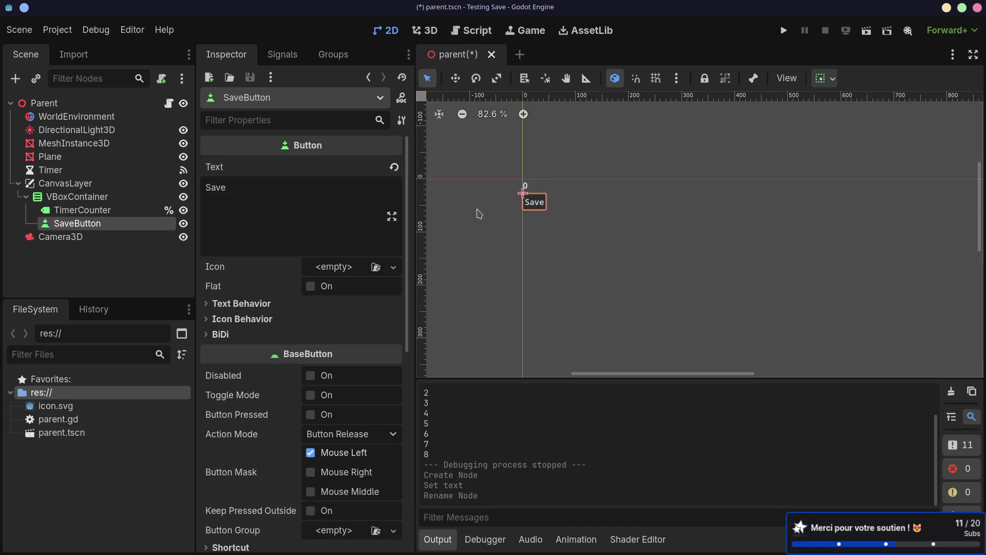
Step: Connect SaveButton's pressed() signal to the Parent node's script
{"action": "left_click", "coordinate": [282, 55]}
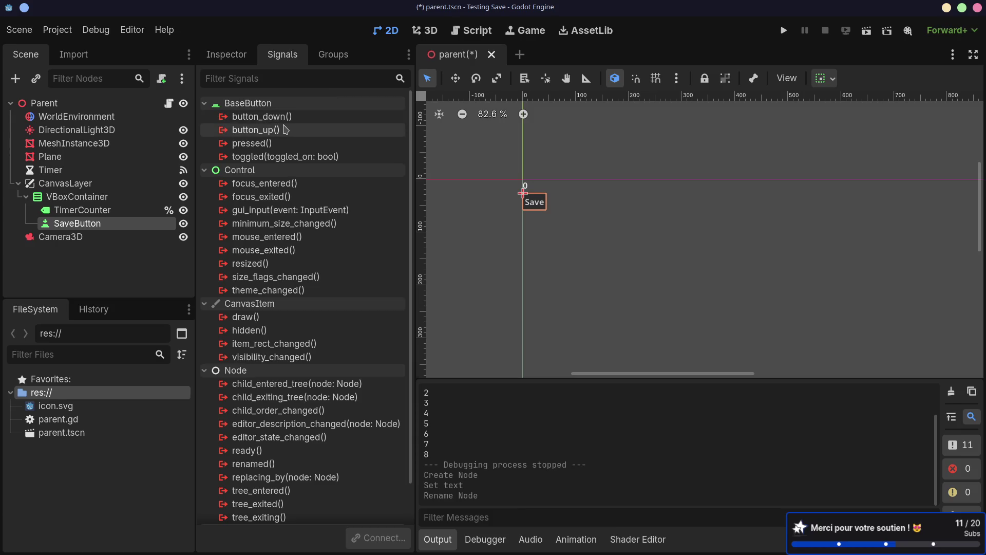
{"action": "mouse_move", "coordinate": [247, 152]}
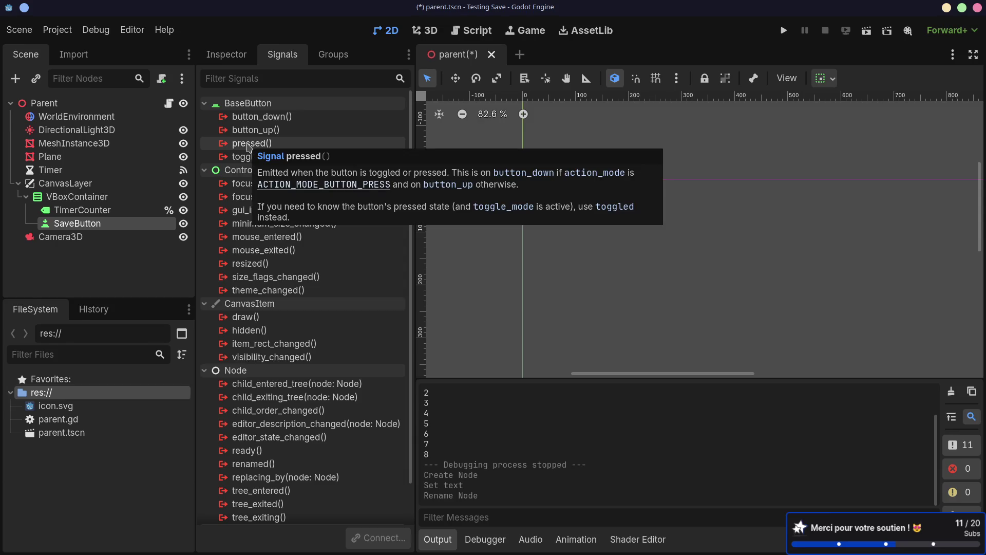
{"action": "mouse_move", "coordinate": [251, 117]}
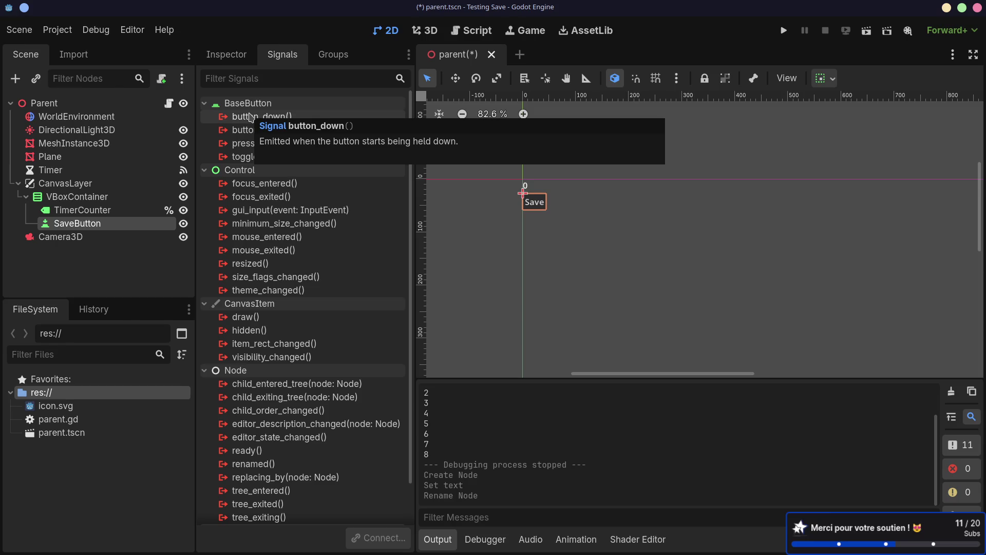
{"action": "double_click", "coordinate": [247, 146]}
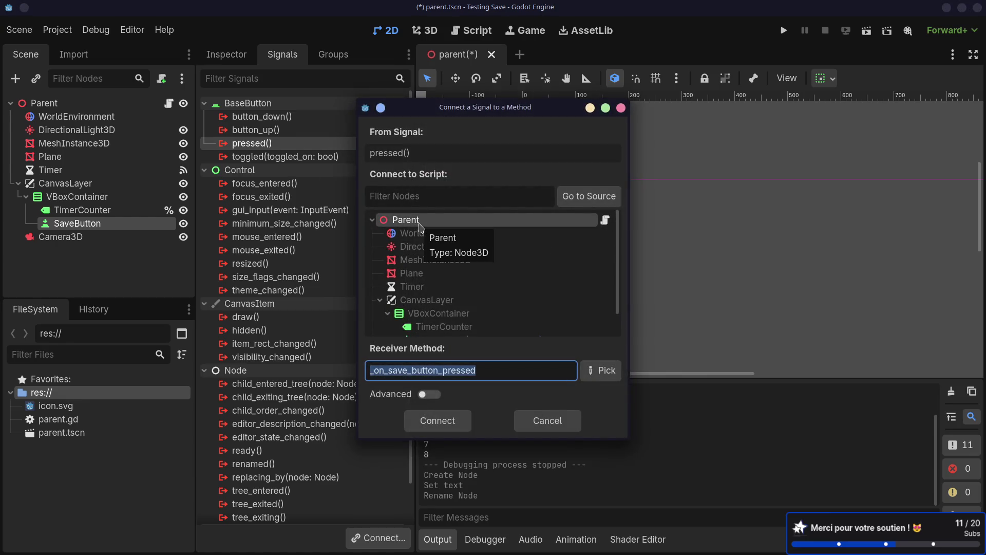
{"action": "left_click", "coordinate": [420, 226]}
{"action": "left_click", "coordinate": [455, 428]}
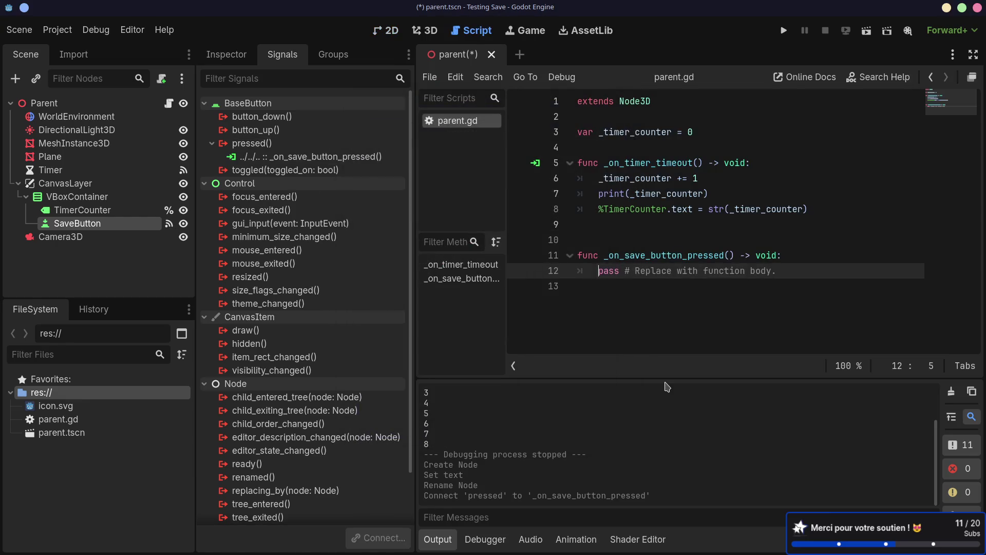
Step: Remove the extra blank line between the functions in parent.gd
{"action": "left_click", "coordinate": [137, 103]}
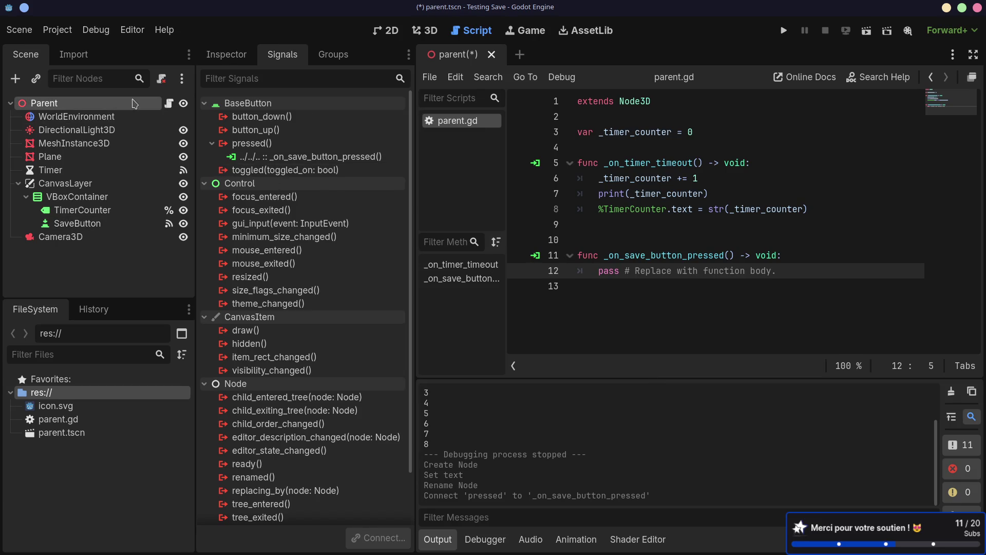
{"action": "left_click", "coordinate": [640, 234]}
{"action": "key", "text": "BackSpace"}
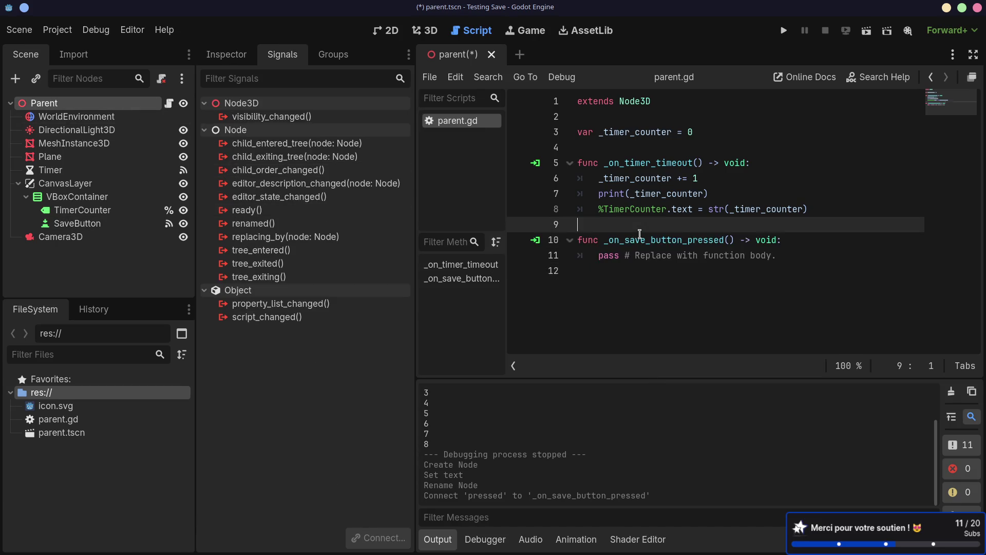
{"action": "key", "text": "BackSpace"}
{"action": "key", "text": "Return"}
{"action": "left_click", "coordinate": [639, 309]}
{"action": "key", "text": "alt+Tab"}
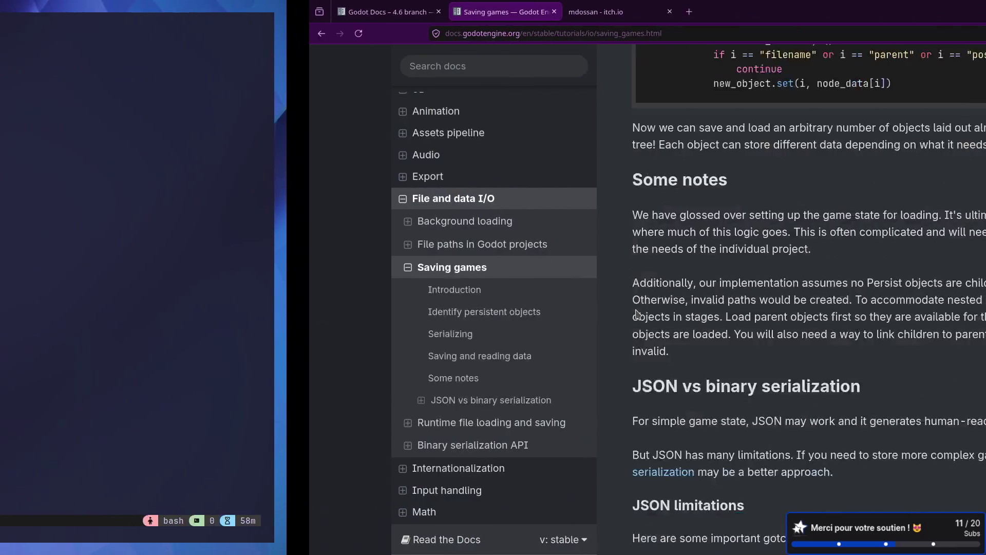
{"action": "scroll", "coordinate": [427, 180], "scroll_direction": "up", "scroll_amount": 8}
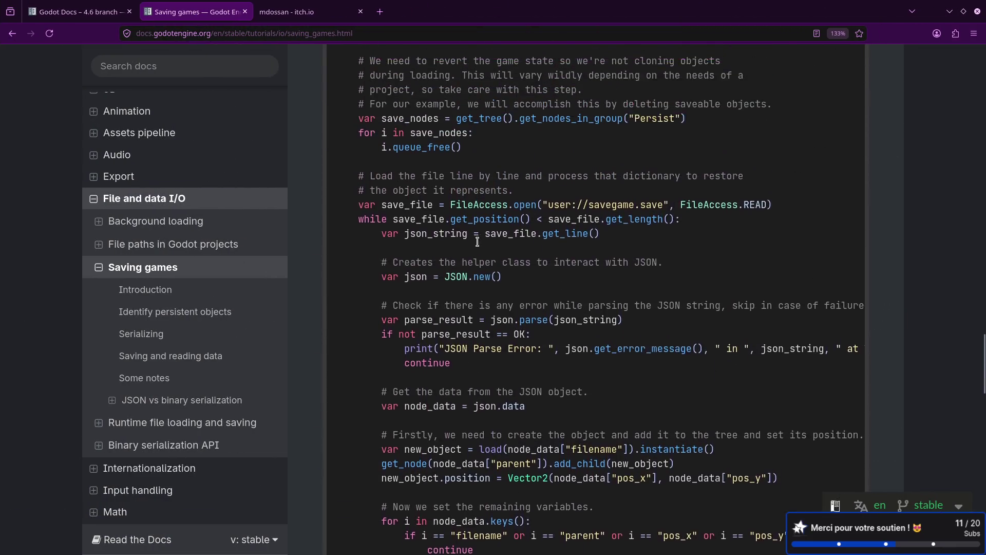
{"action": "scroll", "coordinate": [478, 242], "scroll_direction": "up", "scroll_amount": 3}
{"action": "scroll", "coordinate": [478, 246], "scroll_direction": "up", "scroll_amount": 6}
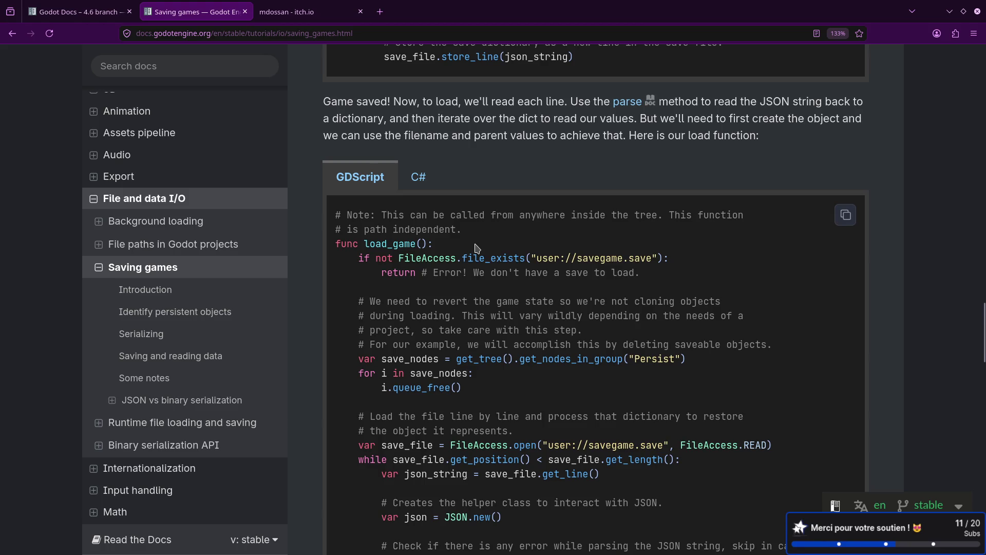
{"action": "key", "text": "alt+Tab"}
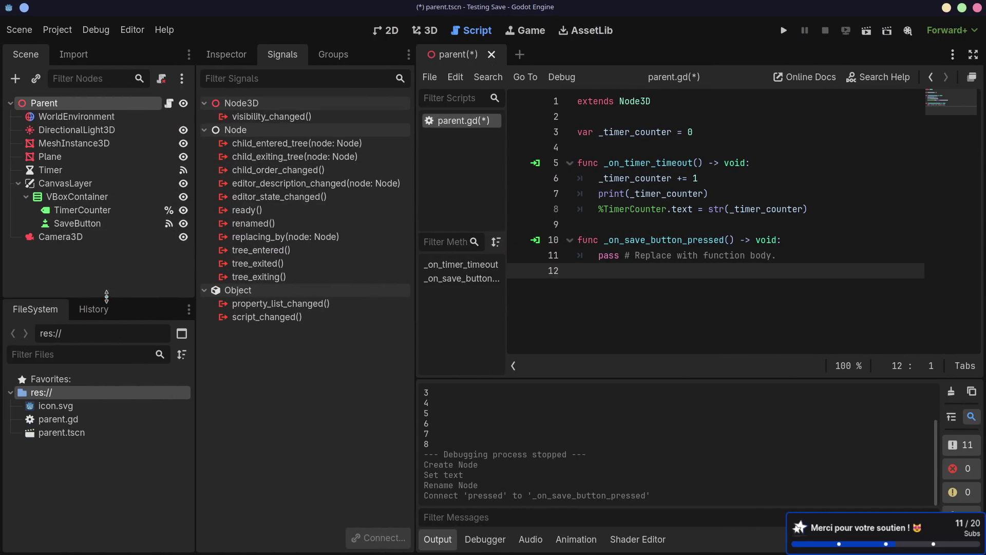
Step: Replace the pass line in _on_save_button_pressed with an indented empty body
{"action": "mouse_move", "coordinate": [82, 409]}
{"action": "left_click", "coordinate": [84, 226]}
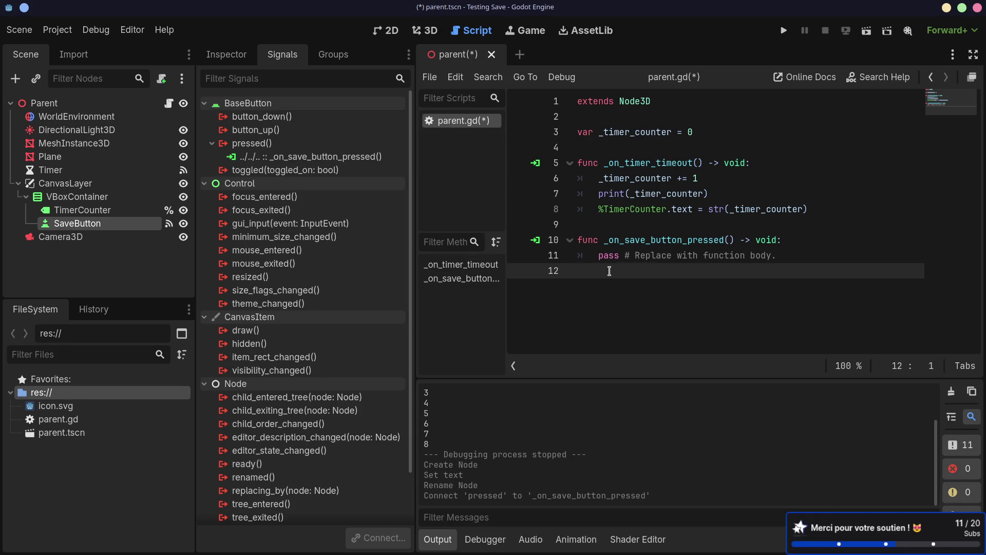
{"action": "triple_click", "coordinate": [574, 254]}
{"action": "key", "text": "BackSpace"}
{"action": "key", "text": "Tab"}
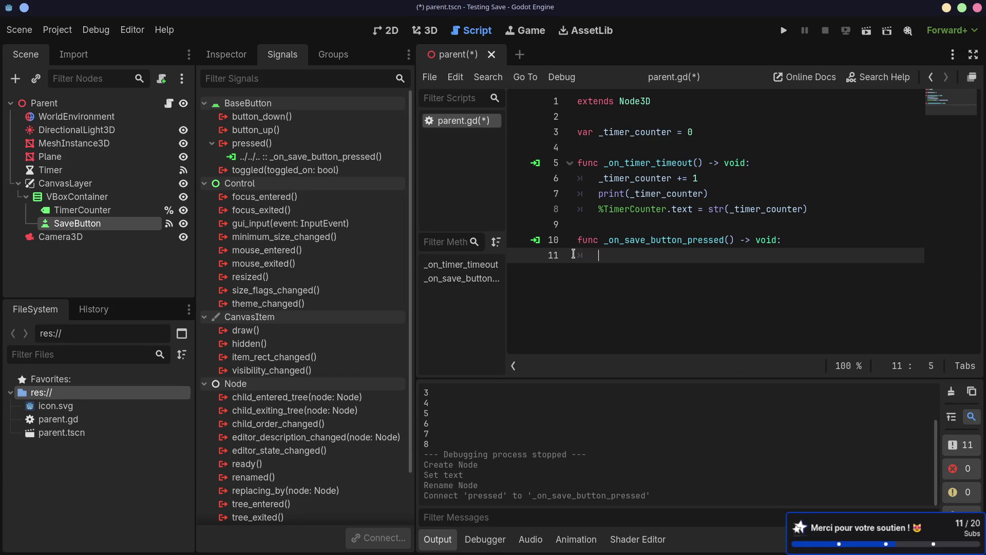
{"action": "key", "text": "alt+Tab"}
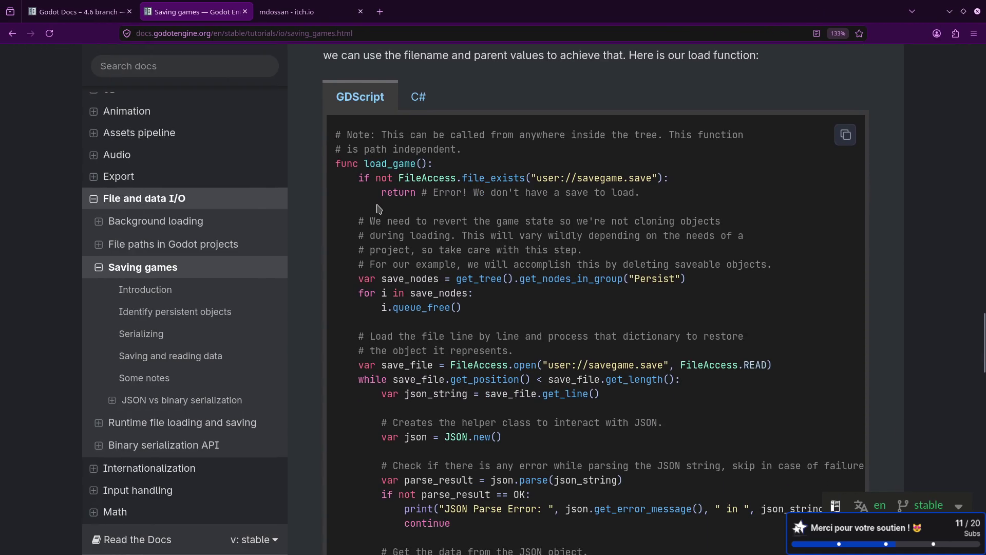
Step: Scroll the Saving games docs up to the GDScript save_game example
{"action": "scroll", "coordinate": [384, 211], "scroll_direction": "up", "scroll_amount": 2}
{"action": "scroll", "coordinate": [396, 221], "scroll_direction": "up", "scroll_amount": 5}
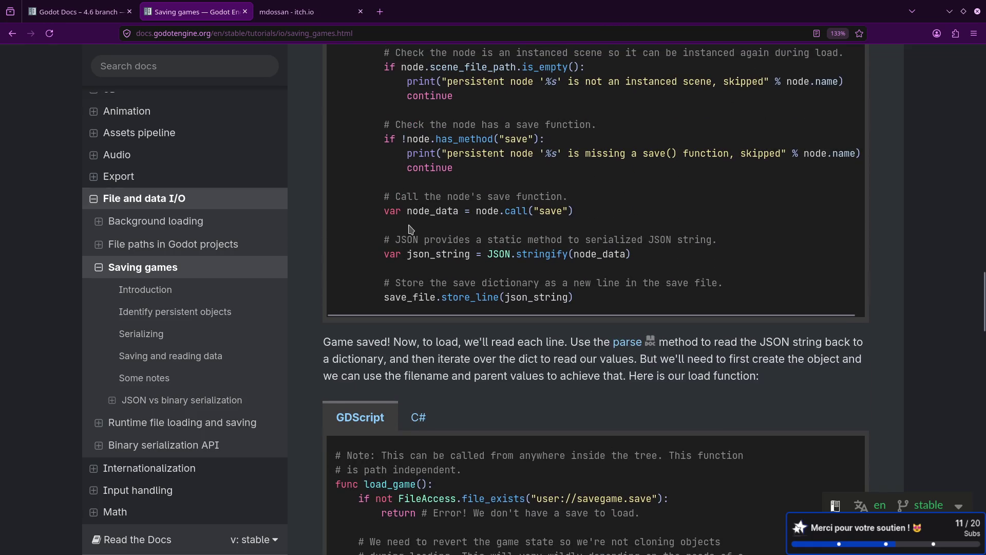
{"action": "scroll", "coordinate": [412, 226], "scroll_direction": "up", "scroll_amount": 5}
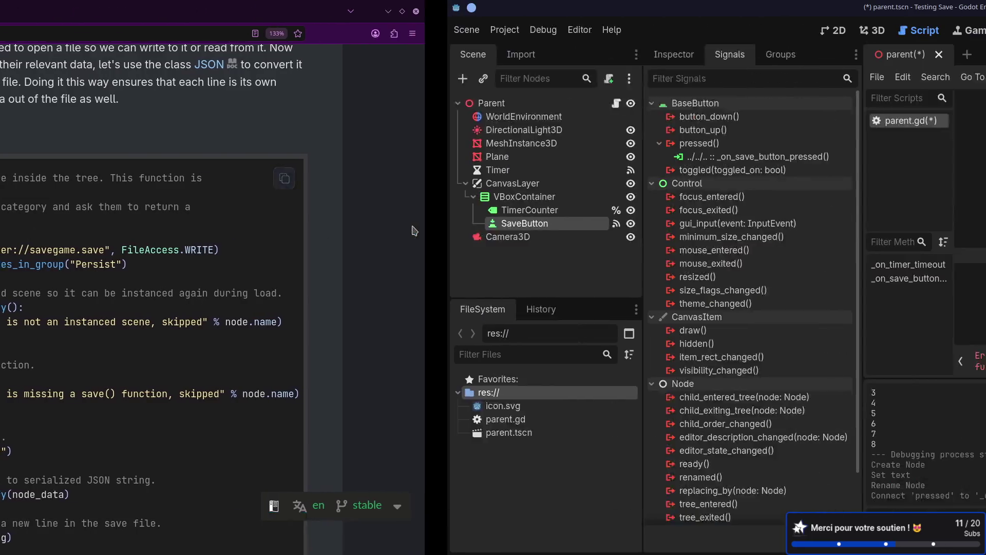
Step: Write FileAccess.open() on line 11 with autocomplete and open the FileAccess class reference
{"action": "type", "text": "FileA"}
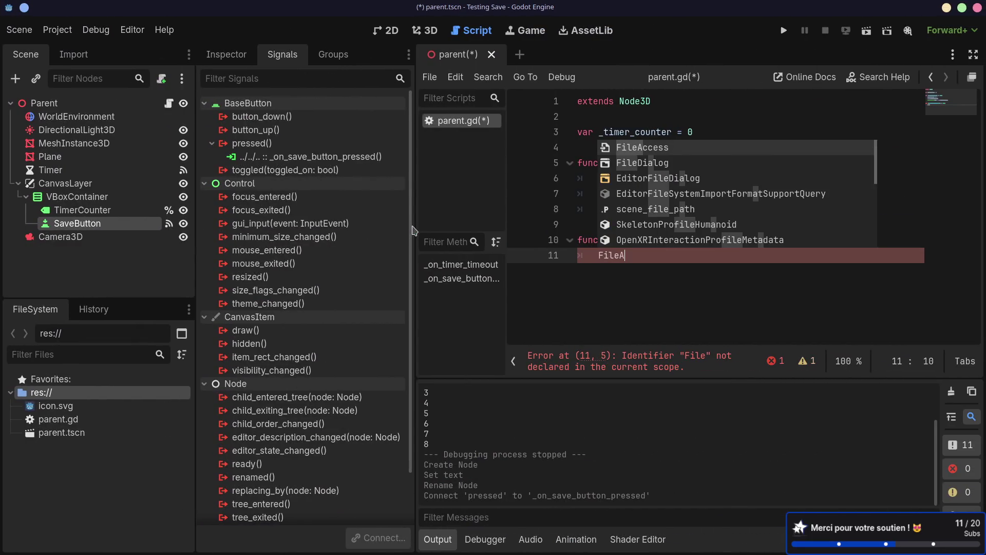
{"action": "key", "text": "Return"}
{"action": "type", "text": "."}
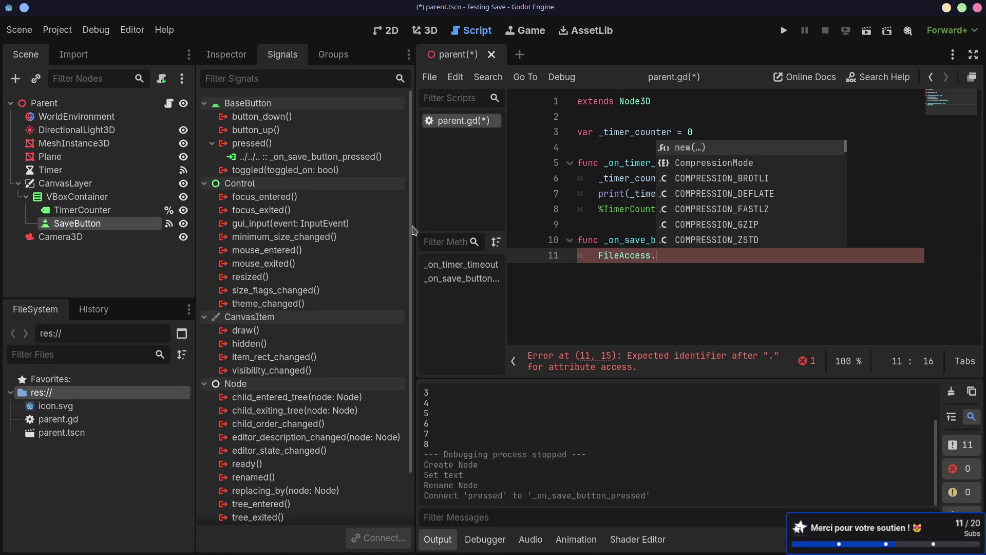
{"action": "key", "text": "alt+Tab"}
{"action": "key", "text": "alt+Tab"}
{"action": "type", "text": "o"}
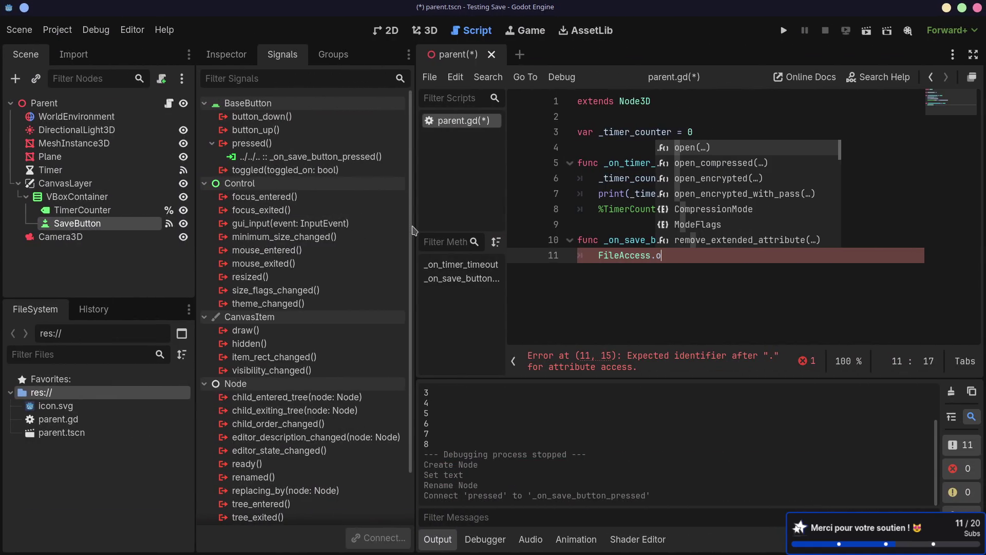
{"action": "type", "text": "pe"}
{"action": "key", "text": "Return"}
{"action": "left_click", "coordinate": [620, 256]}
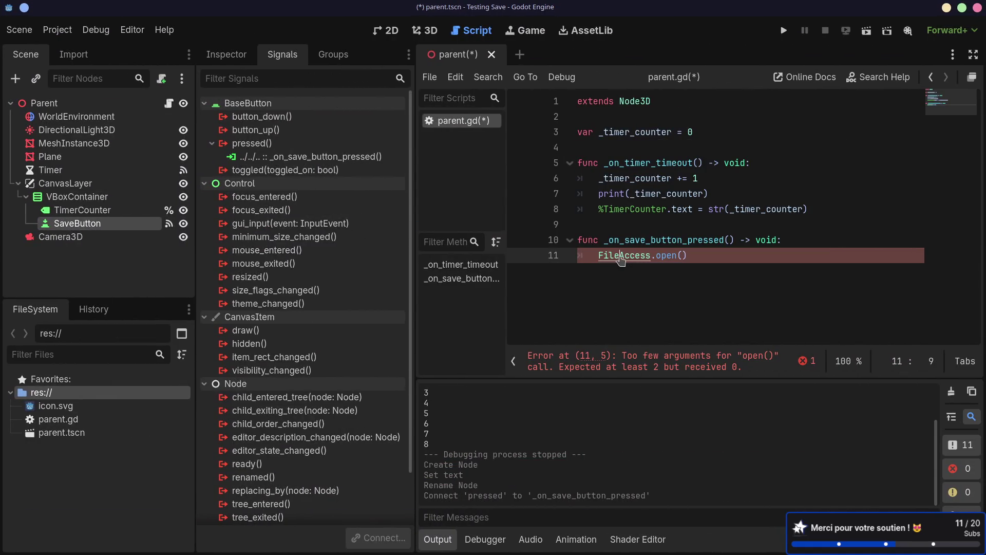
{"action": "left_click", "coordinate": [621, 255], "text": "ctrl"}
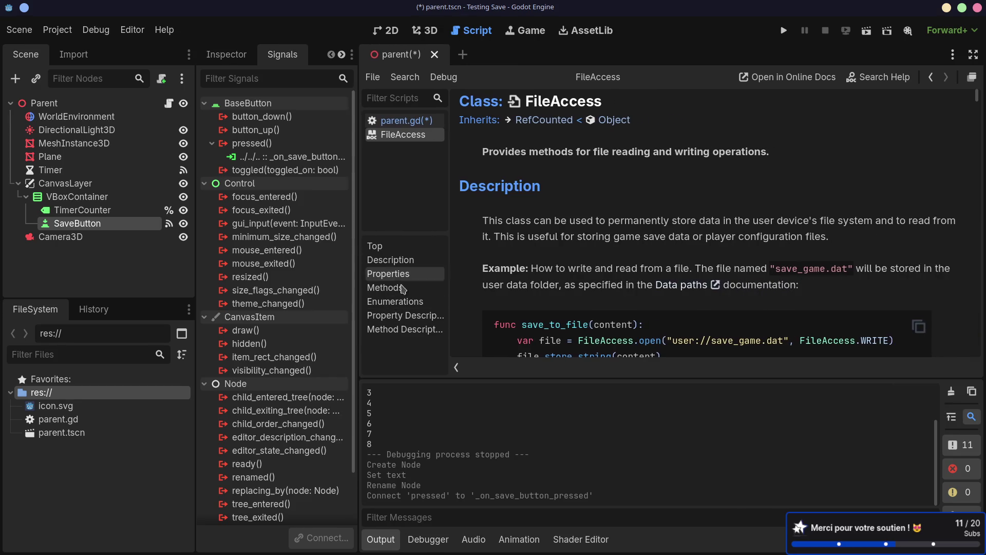
{"action": "scroll", "coordinate": [583, 270], "scroll_direction": "down", "scroll_amount": 5}
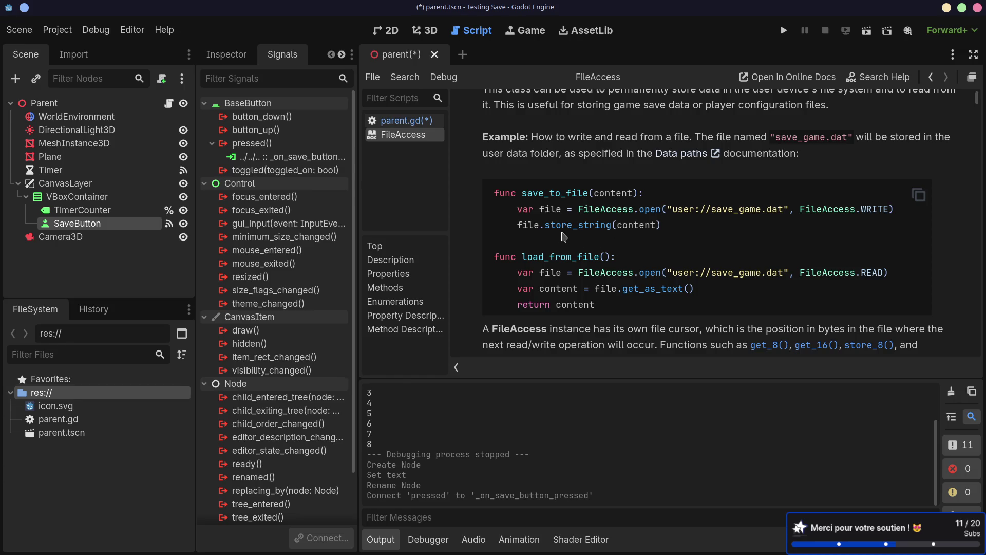
{"action": "left_click_drag", "start_coordinate": [546, 227], "coordinate": [610, 231]}
{"action": "left_click", "coordinate": [609, 231]}
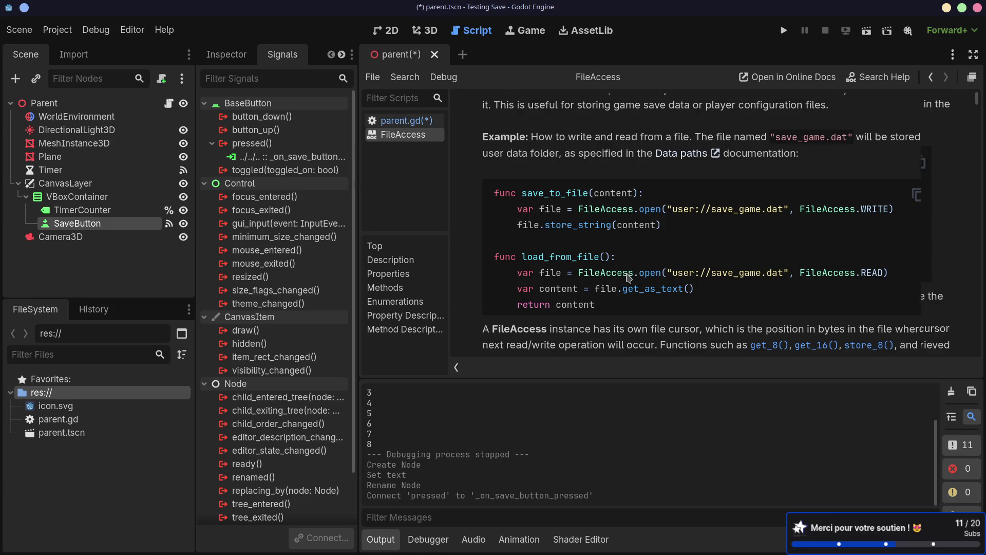
{"action": "scroll", "coordinate": [628, 278], "scroll_direction": "down", "scroll_amount": 3}
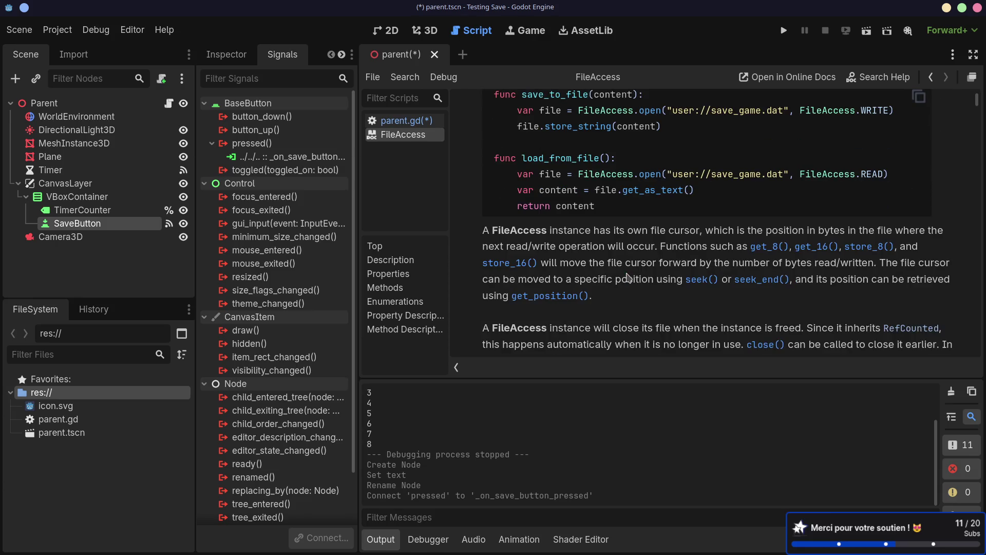
{"action": "scroll", "coordinate": [628, 278], "scroll_direction": "up", "scroll_amount": 2}
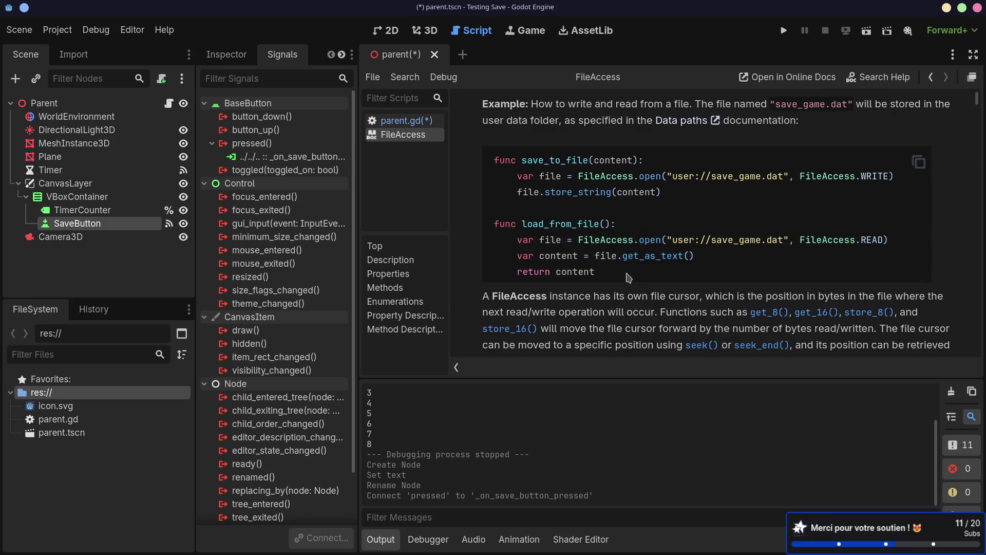
{"action": "left_click", "coordinate": [389, 286]}
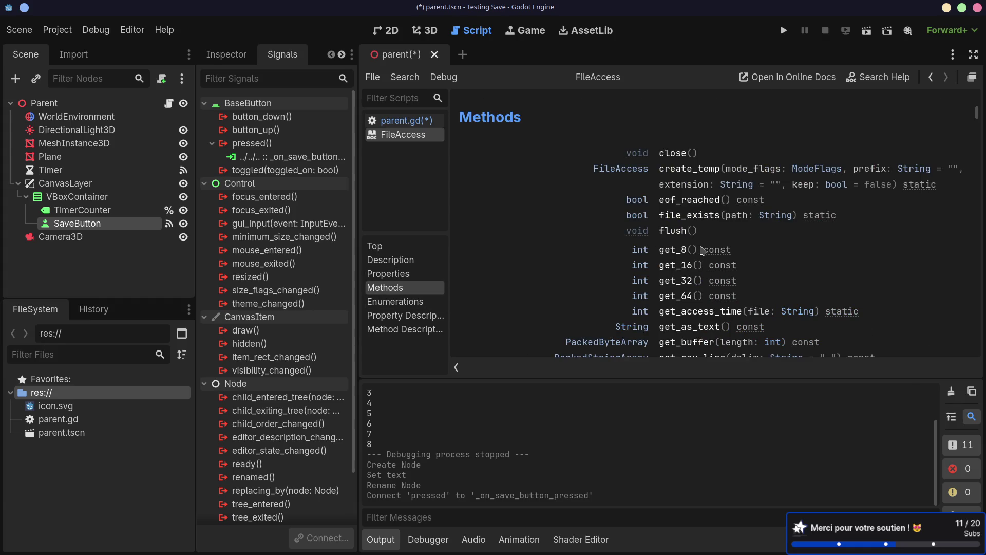
{"action": "scroll", "coordinate": [703, 250], "scroll_direction": "down", "scroll_amount": 1}
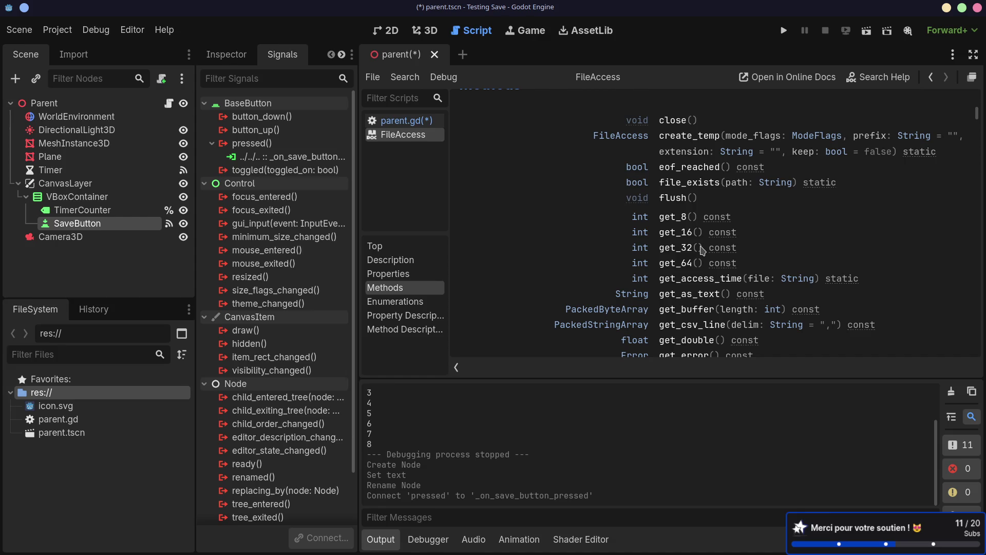
{"action": "scroll", "coordinate": [703, 250], "scroll_direction": "down", "scroll_amount": 2}
{"action": "scroll", "coordinate": [703, 250], "scroll_direction": "down", "scroll_amount": 20}
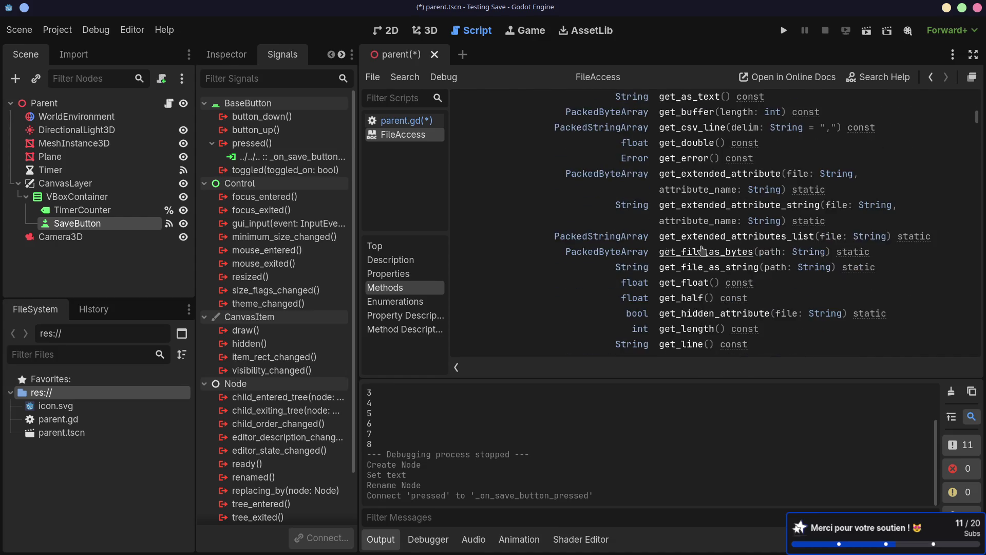
{"action": "scroll", "coordinate": [706, 249], "scroll_direction": "down", "scroll_amount": 3}
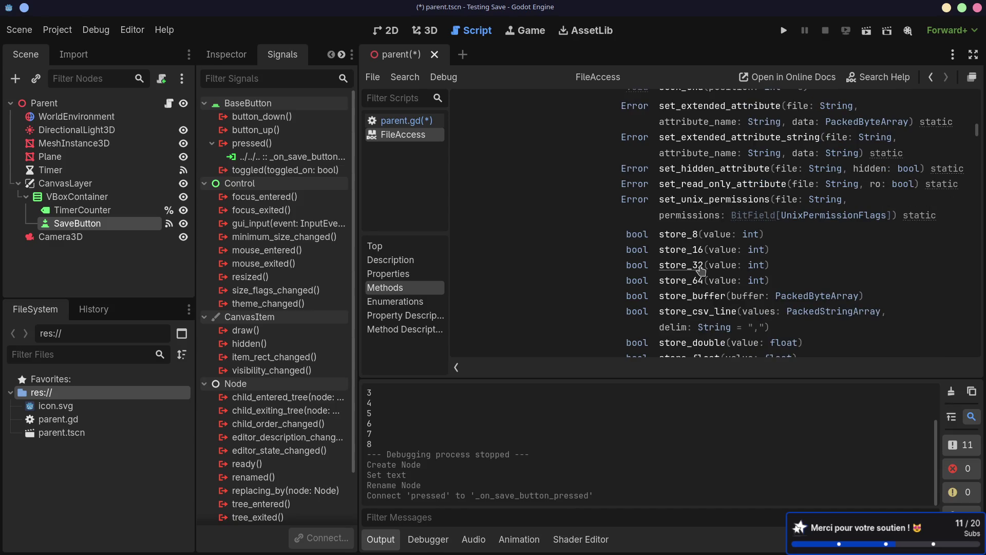
{"action": "left_click", "coordinate": [695, 241]}
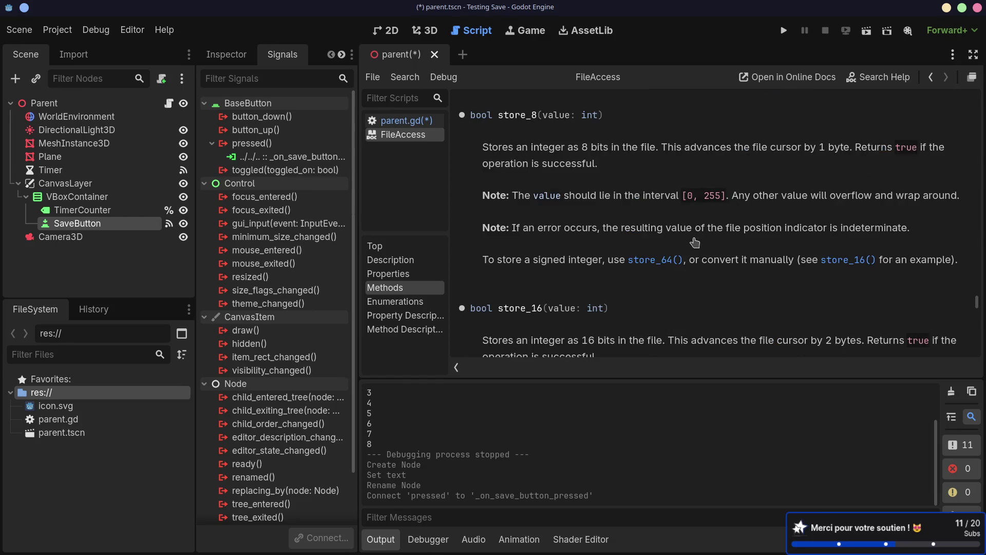
{"action": "scroll", "coordinate": [695, 243], "scroll_direction": "down", "scroll_amount": 2}
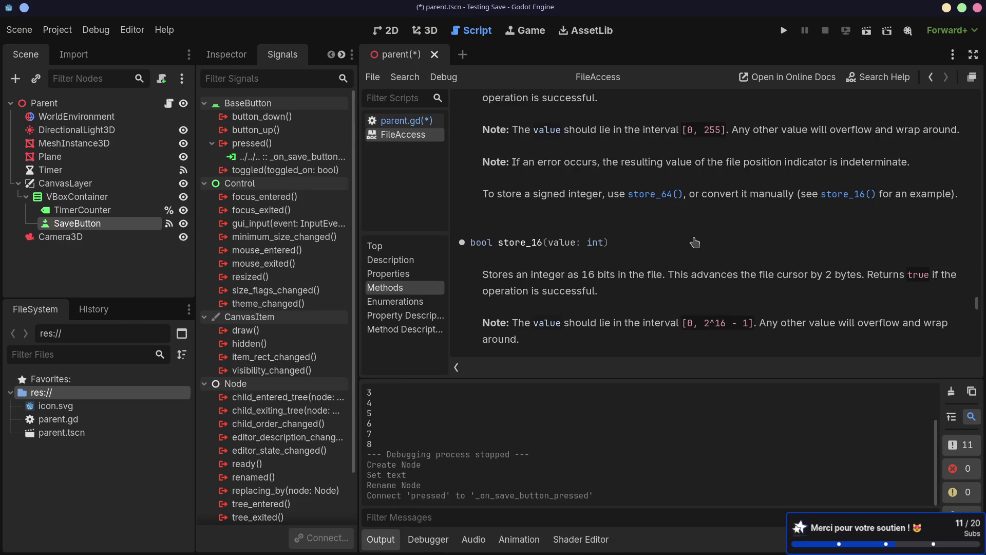
{"action": "key", "text": "alt+Left"}
{"action": "key", "text": "alt+Right"}
{"action": "scroll", "coordinate": [714, 263], "scroll_direction": "down", "scroll_amount": 5}
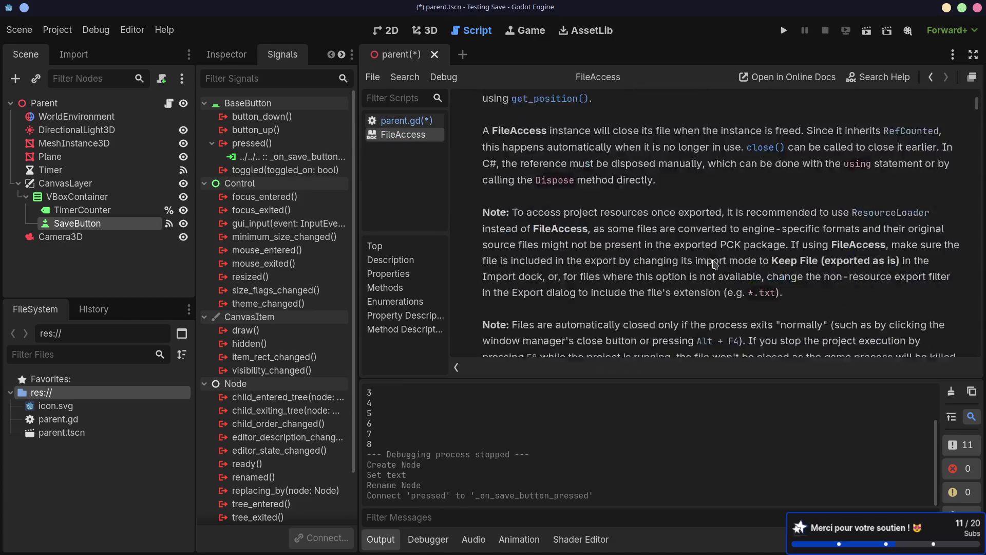
{"action": "scroll", "coordinate": [714, 263], "scroll_direction": "down", "scroll_amount": 20}
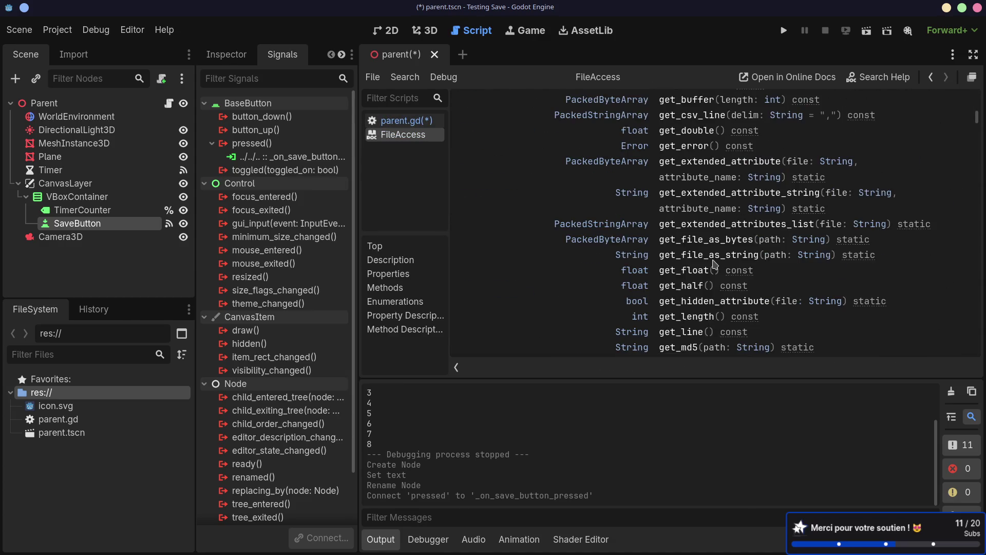
{"action": "scroll", "coordinate": [714, 263], "scroll_direction": "down", "scroll_amount": 20}
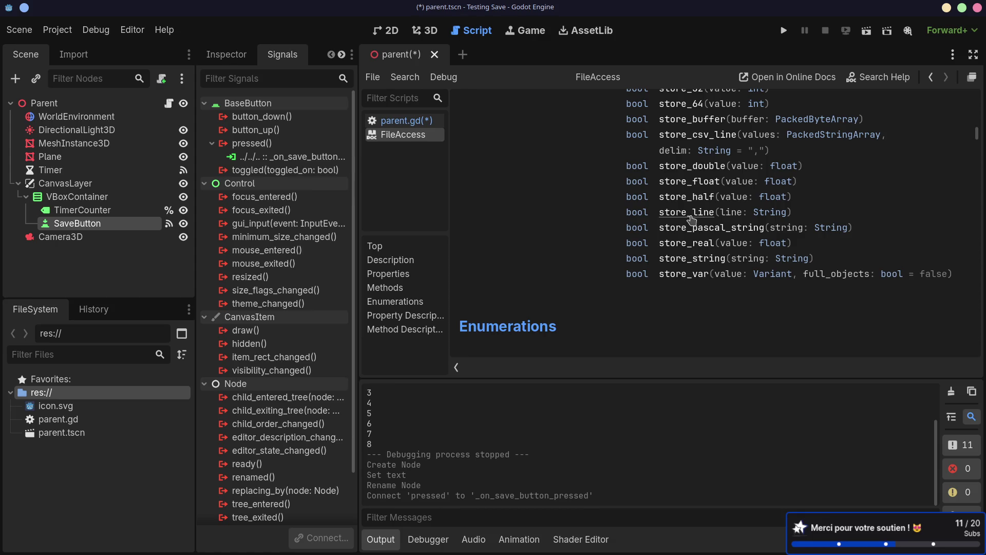
{"action": "scroll", "coordinate": [758, 185], "scroll_direction": "up", "scroll_amount": 1}
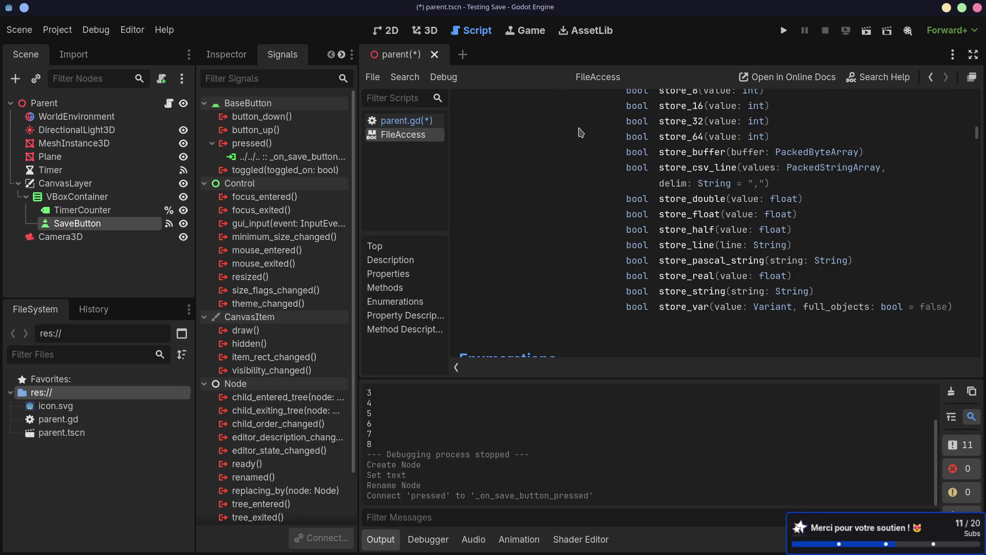
{"action": "key", "text": "alt+Left"}
{"action": "left_click", "coordinate": [417, 136]}
Step: Pass "user://save.json" to FileAccess.open() and assign the result to var save
{"action": "left_click", "coordinate": [411, 122]}
{"action": "left_click", "coordinate": [626, 254]}
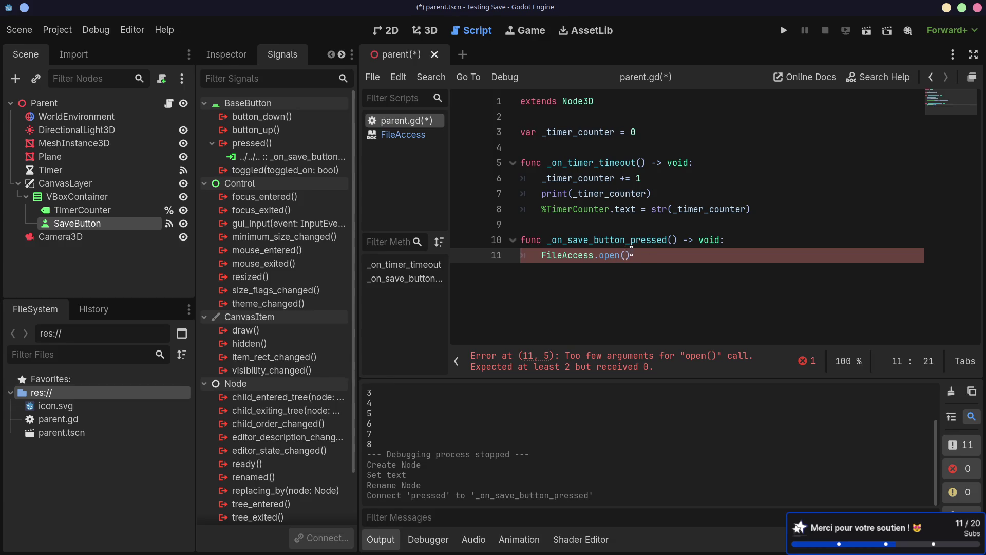
{"action": "type", "text": "\"user:"}
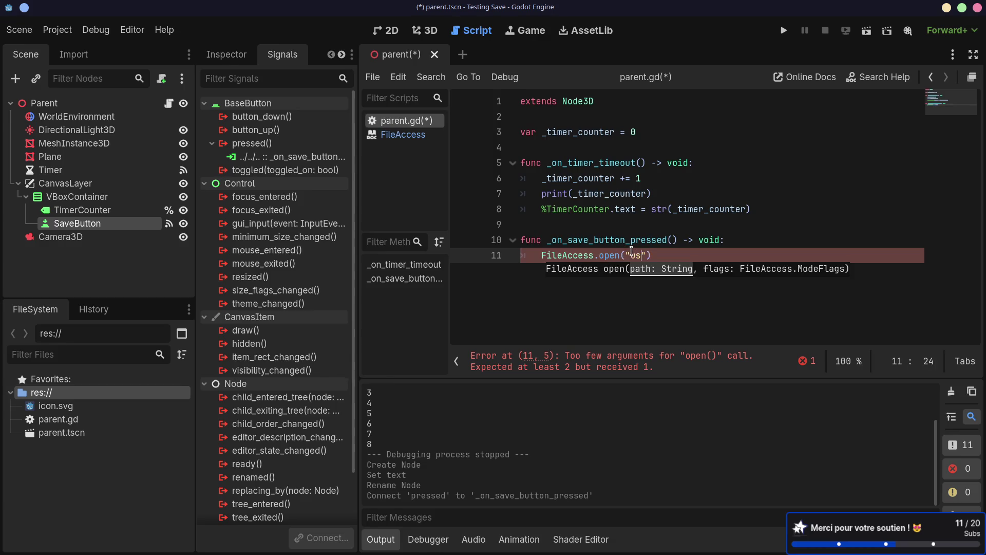
{"action": "type", "text": "//save"}
{"action": "type", "text": ".json"}
{"action": "left_click", "coordinate": [547, 256]}
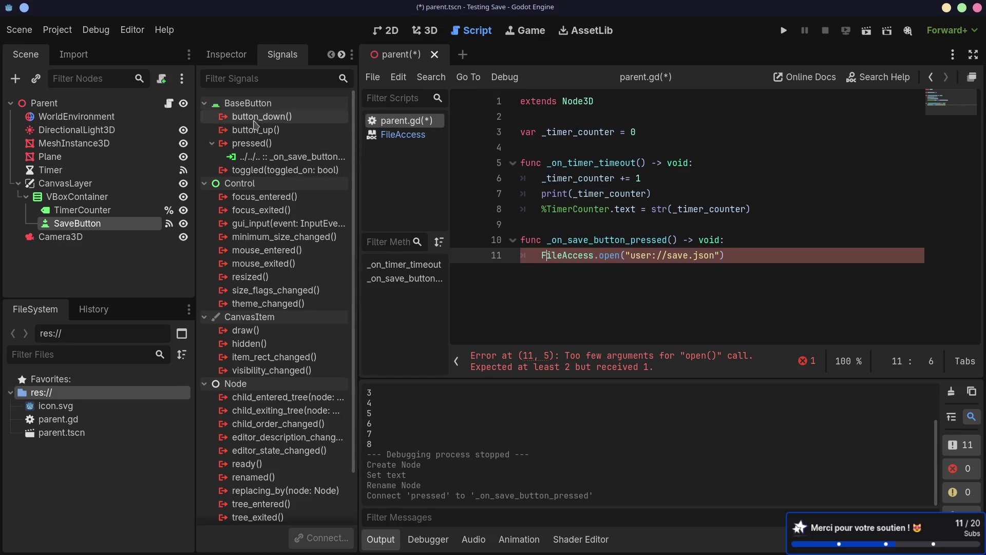
{"action": "left_click_drag", "start_coordinate": [542, 256], "coordinate": [546, 255]}
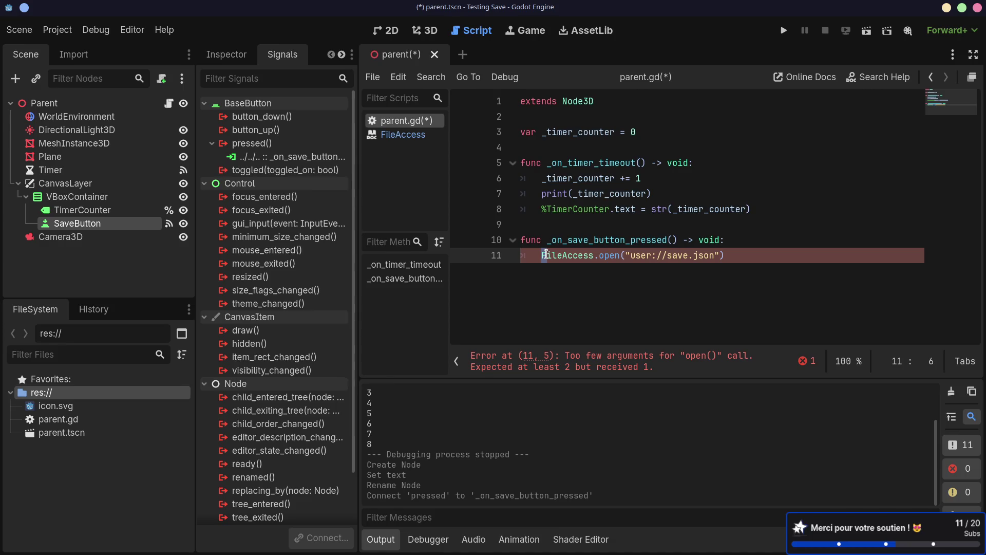
{"action": "type", "text": "var"}
{"action": "key", "text": "alt+Tab"}
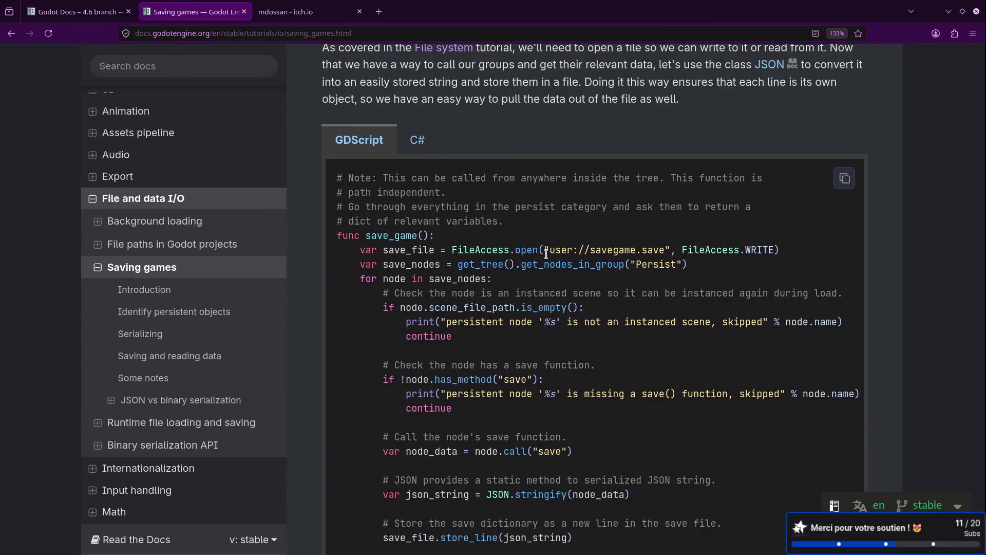
{"action": "key", "text": "alt+Tab"}
{"action": "type", "text": "var "}
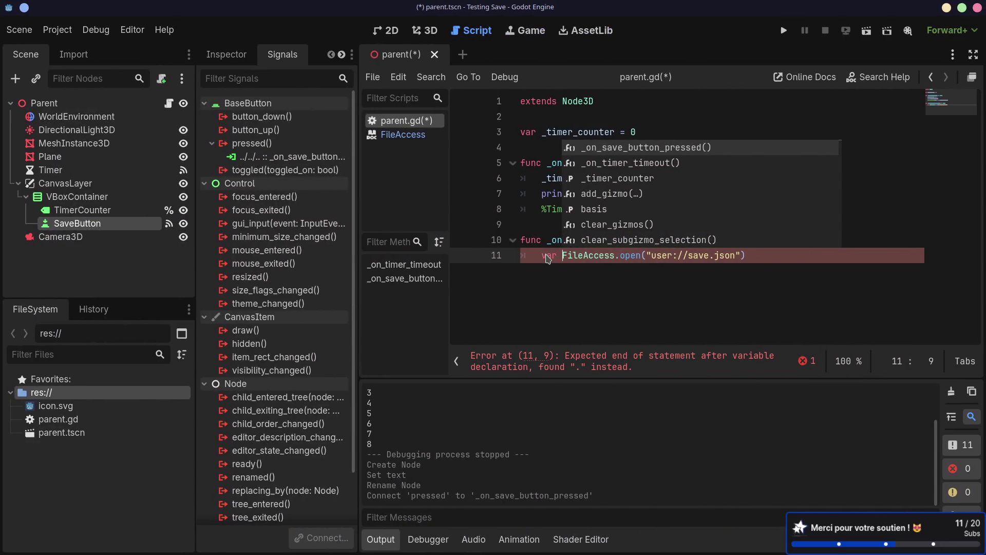
{"action": "type", "text": "save ="}
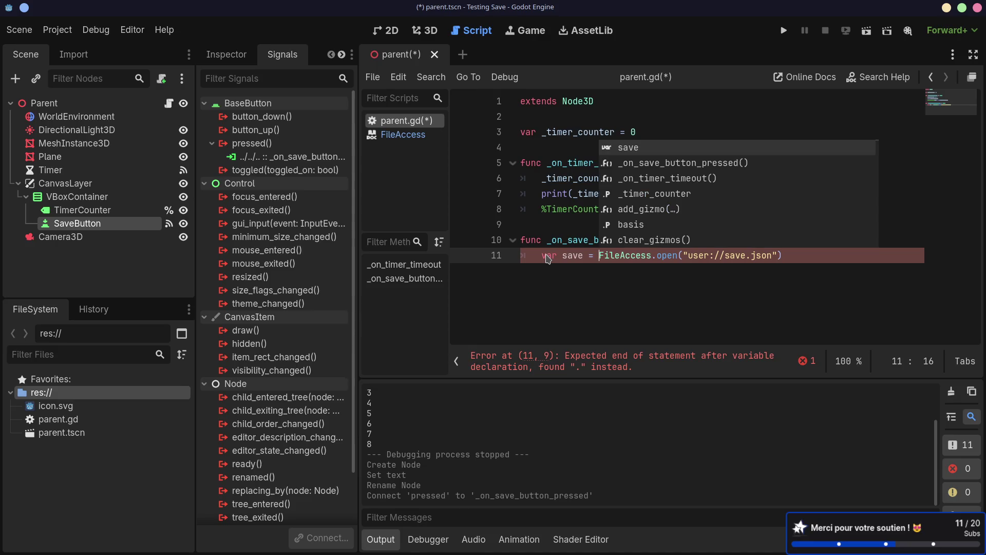
Step: Add FileAccess.WRITE as the open mode argument and save parent.gd
{"action": "left_click", "coordinate": [775, 254]}
{"action": "key", "text": "End"}
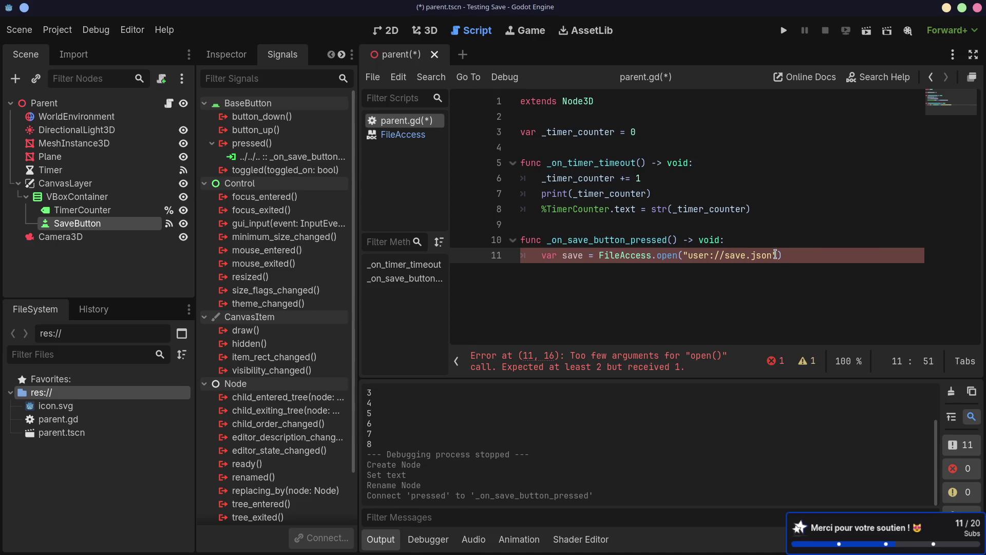
{"action": "type", "text": ", File"}
{"action": "key", "text": "alt+Tab"}
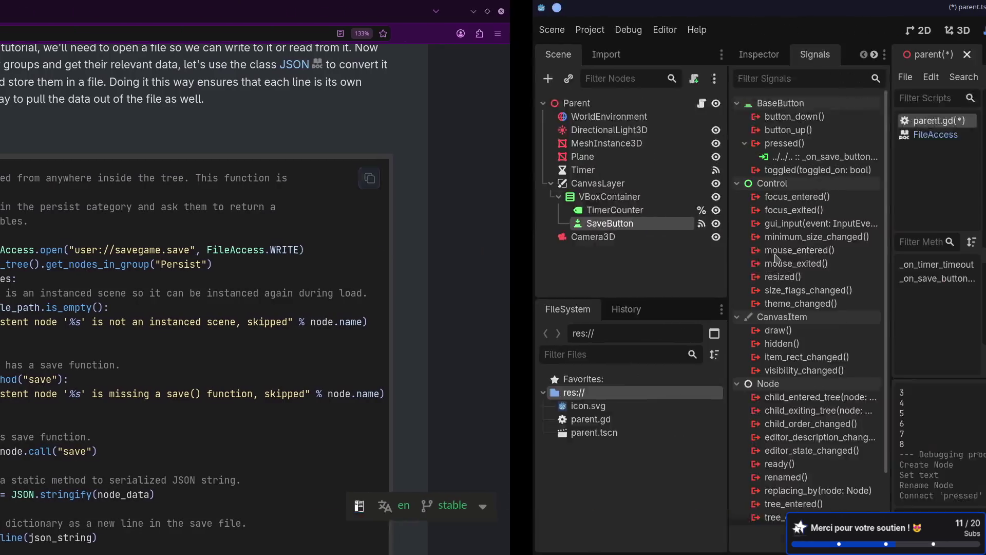
{"action": "type", "text": "A"}
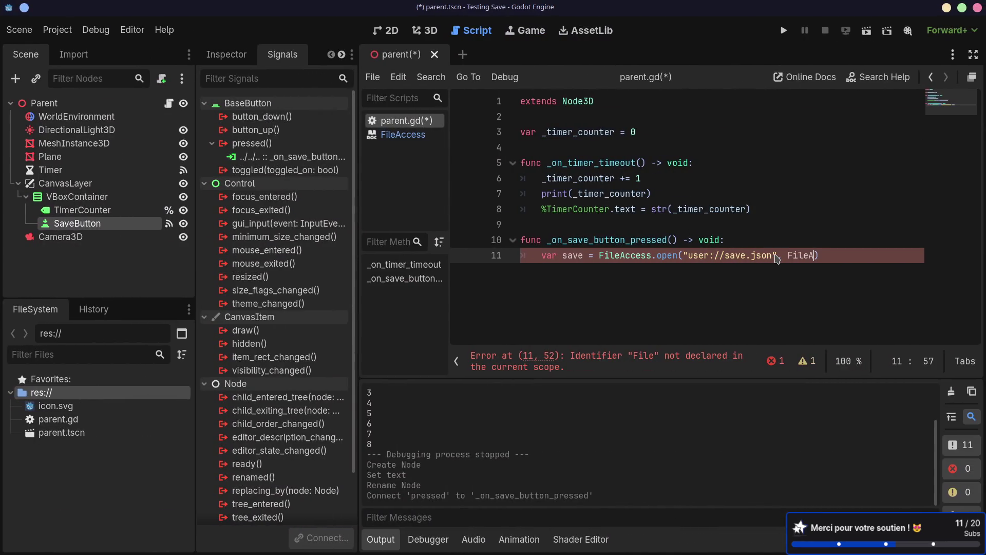
{"action": "type", "text": "cc"}
{"action": "key", "text": "Return"}
{"action": "type", "text": "."}
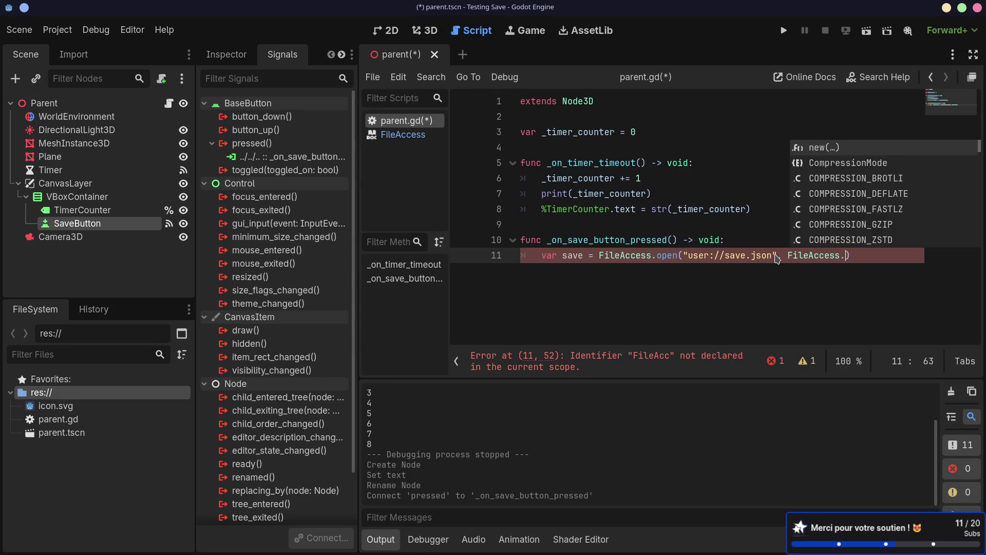
{"action": "type", "text": "WR"}
{"action": "key", "text": "Return"}
{"action": "key", "text": "ctrl+s"}
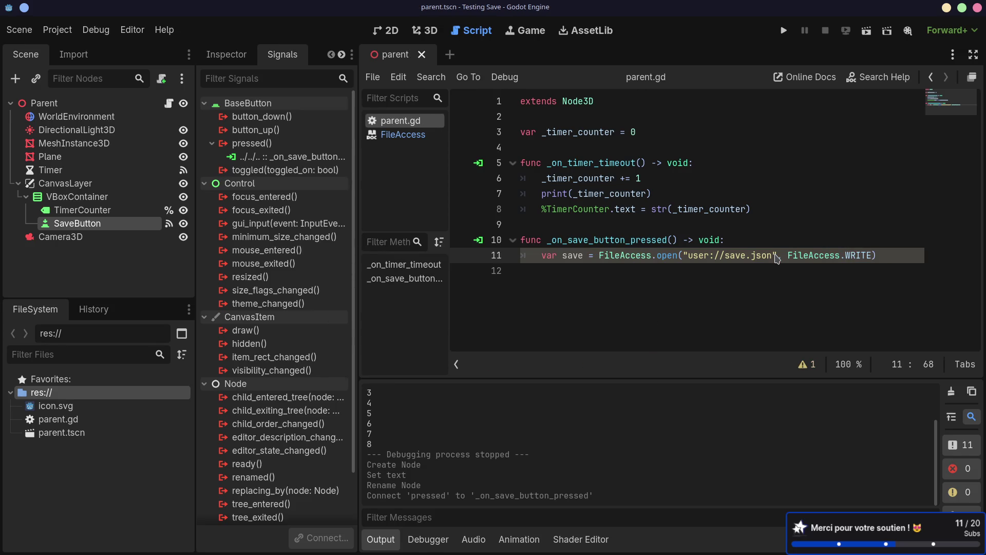
{"action": "left_click", "coordinate": [850, 255]}
{"action": "left_click", "coordinate": [886, 257]}
{"action": "key", "text": "alt+Tab"}
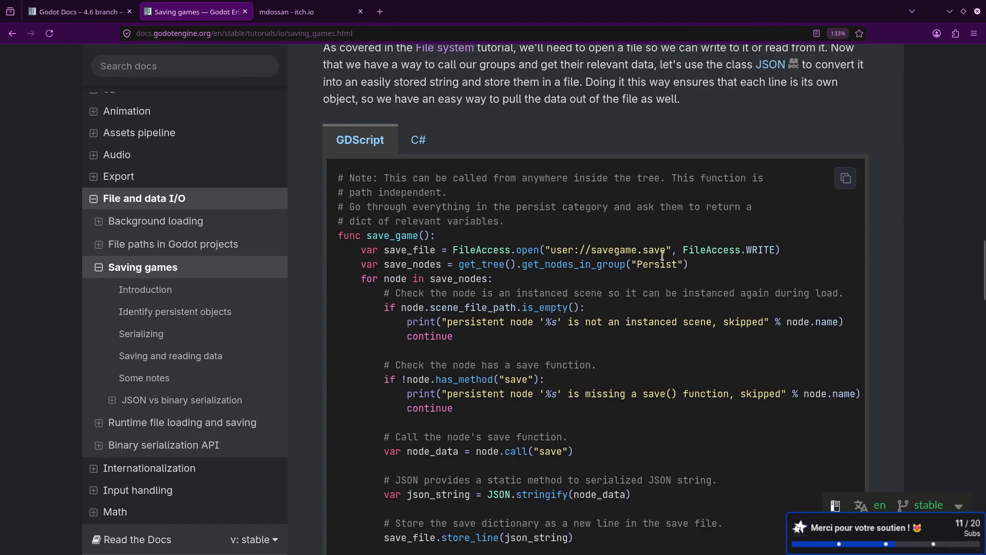
Step: Highlight the get_nodes_in_group, JSON.stringify and store_line lines of the save_game example
{"action": "left_click_drag", "start_coordinate": [689, 264], "coordinate": [359, 265]}
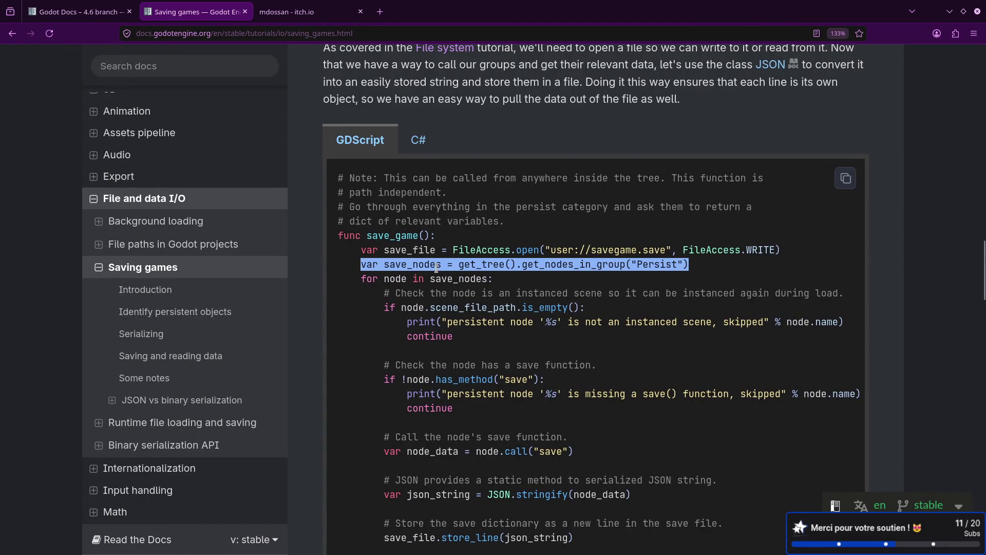
{"action": "scroll", "coordinate": [437, 265], "scroll_direction": "down", "scroll_amount": 3}
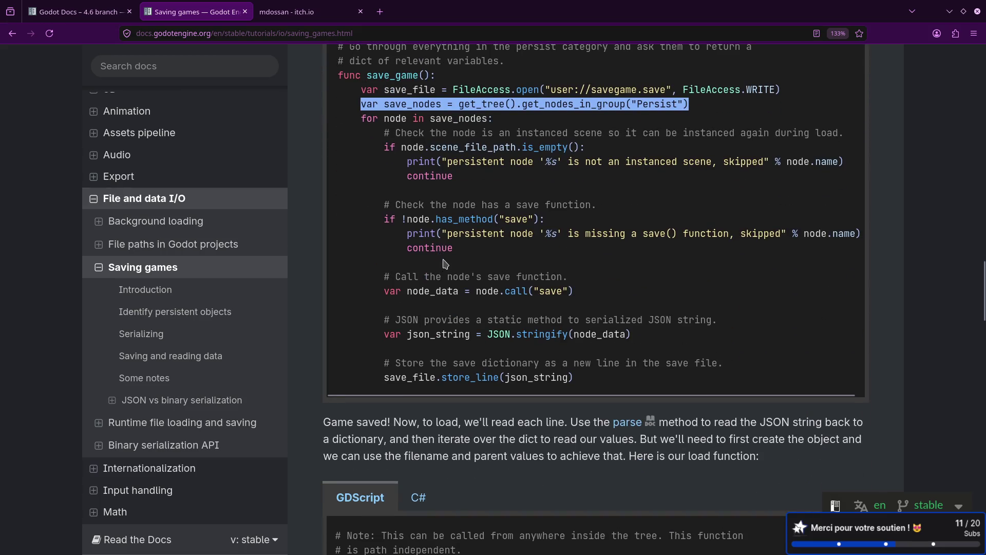
{"action": "left_click_drag", "start_coordinate": [488, 337], "coordinate": [637, 339]}
{"action": "left_click", "coordinate": [497, 347]}
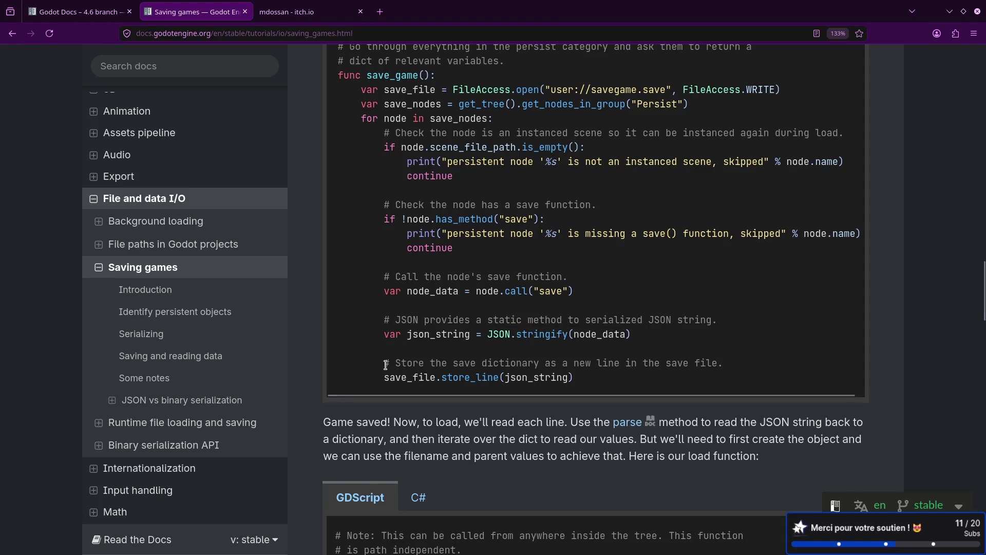
{"action": "left_click_drag", "start_coordinate": [384, 377], "coordinate": [584, 380]}
Step: Add var save_data = JSON.stringify({"timer_counter": _timer_counter}) to the save handler and save
{"action": "key", "text": "alt+Tab"}
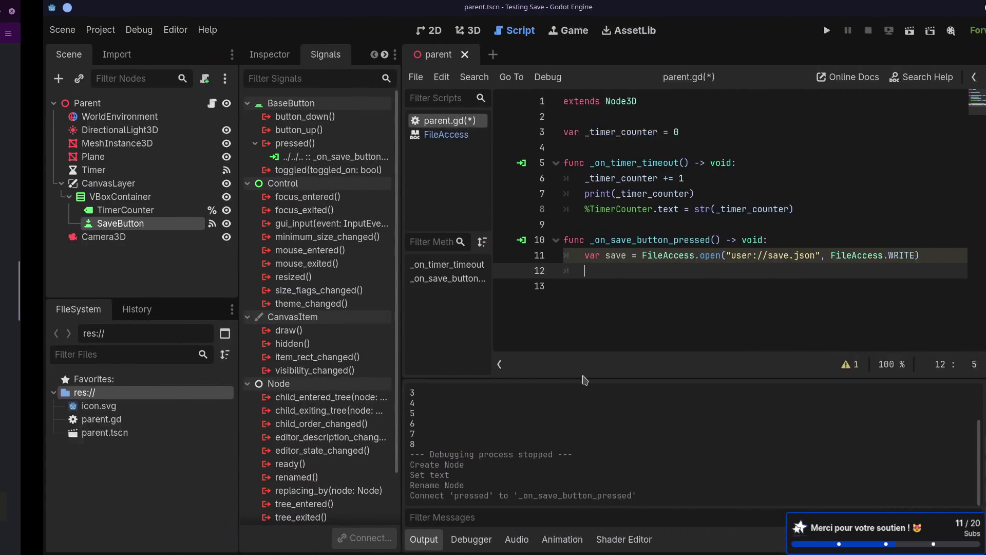
{"action": "key", "text": "Return"}
{"action": "type", "text": "var save_data"}
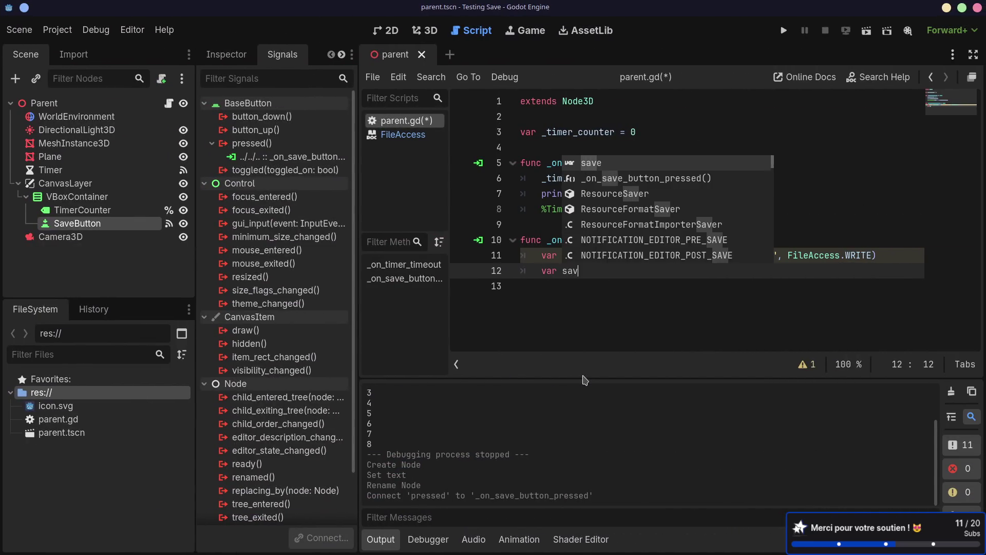
{"action": "type", "text": " ="}
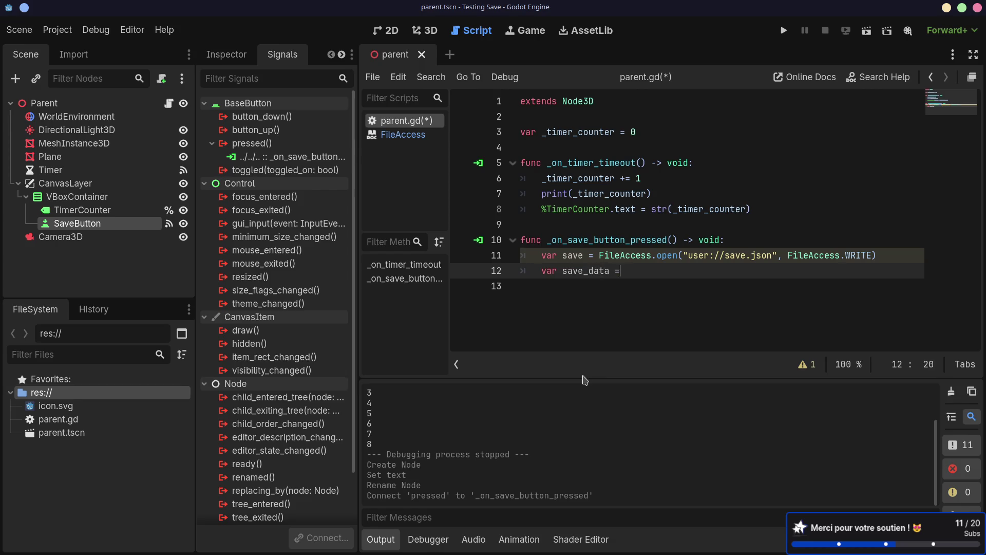
{"action": "type", "text": " JSON.str"}
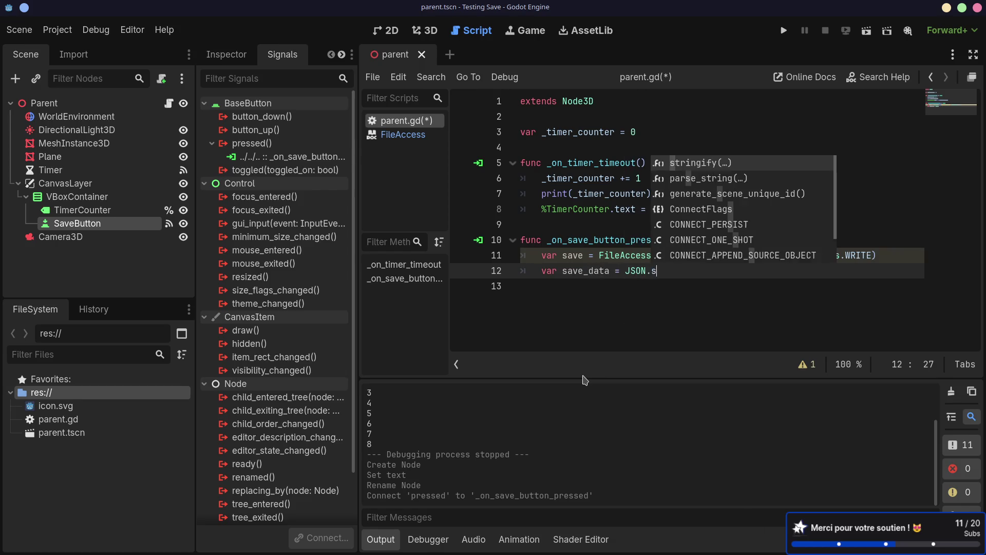
{"action": "key", "text": "Return"}
{"action": "type", "text": "{"}
{"action": "key", "text": "Return"}
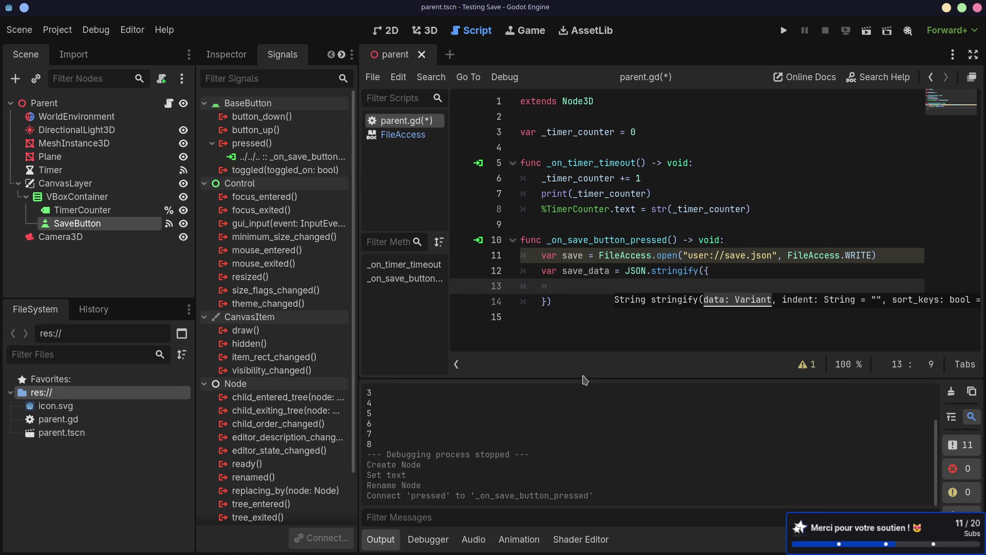
{"action": "type", "text": "ti"}
{"action": "key", "text": "BackSpace"}
{"action": "key", "text": "BackSpace"}
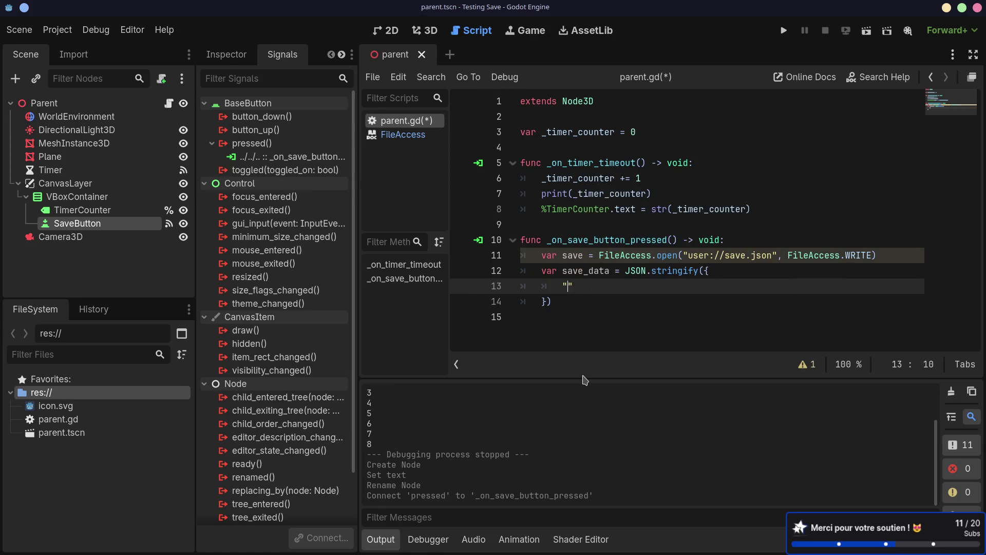
{"action": "type", "text": "\"timer_"}
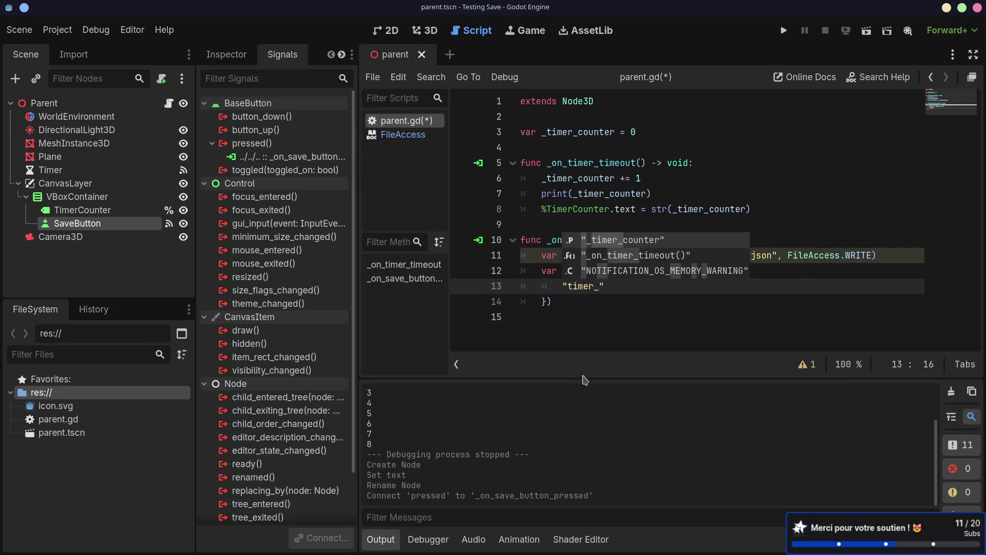
{"action": "type", "text": "counter"}
{"action": "key", "text": "Return"}
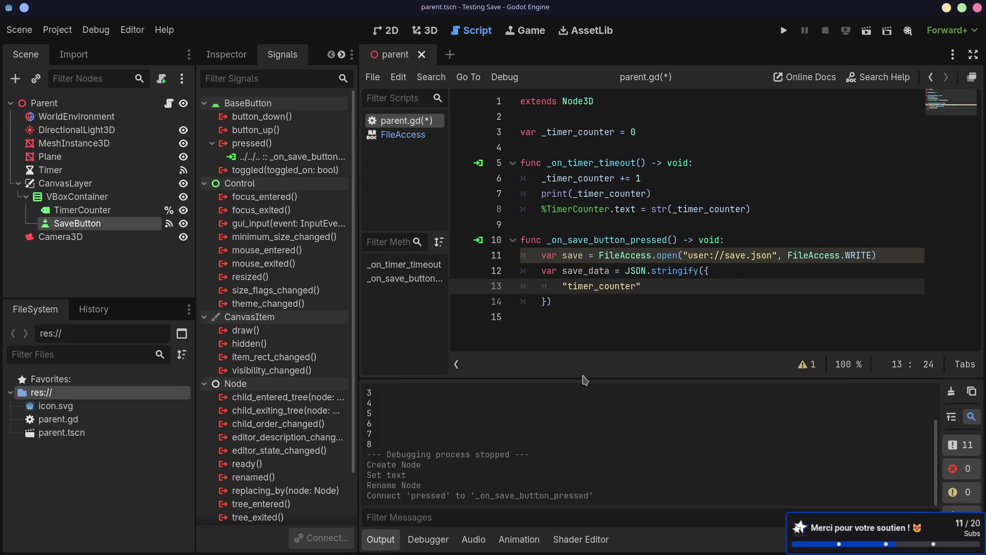
{"action": "type", "text": ": _timer"}
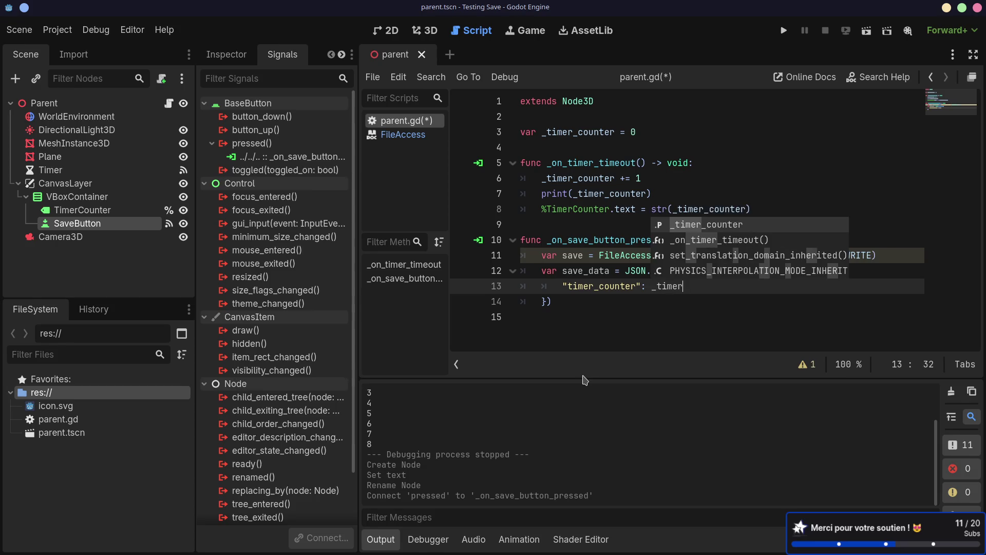
{"action": "key", "text": "Return"}
{"action": "key", "text": "ctrl+s"}
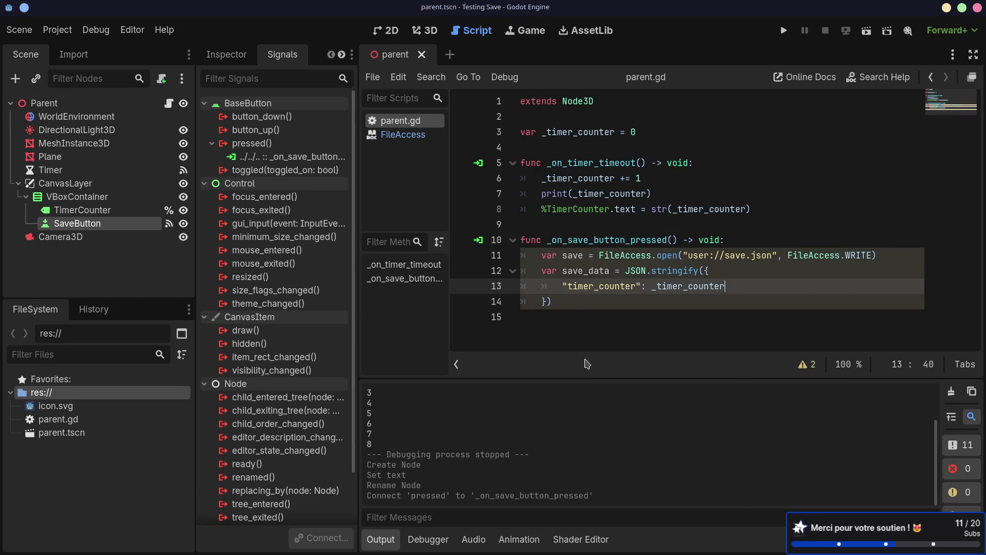
Step: Add save.store_line(save) after the dictionary and save the script
{"action": "left_click", "coordinate": [572, 305]}
{"action": "key", "text": "Return"}
{"action": "type", "text": "sa"}
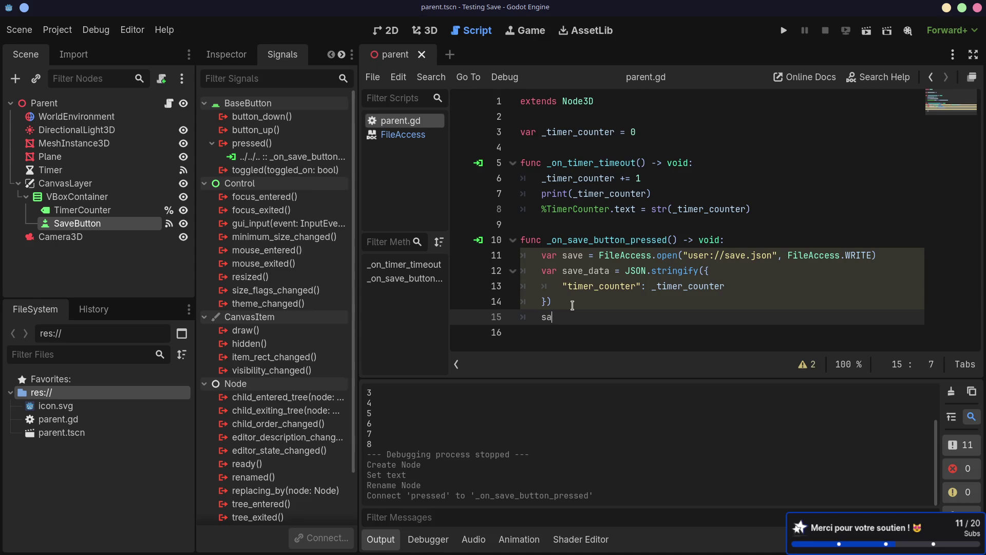
{"action": "type", "text": "ve.store"}
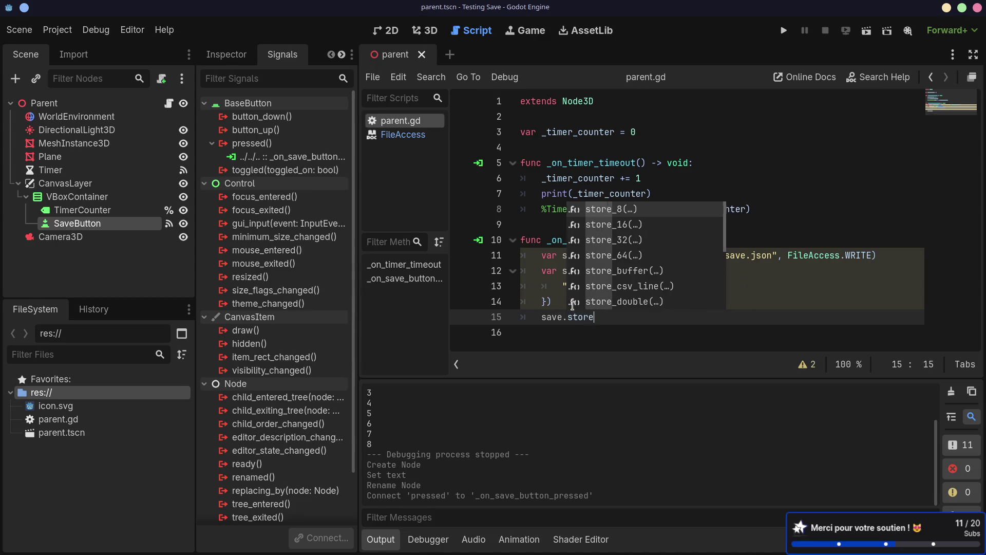
{"action": "type", "text": "_"}
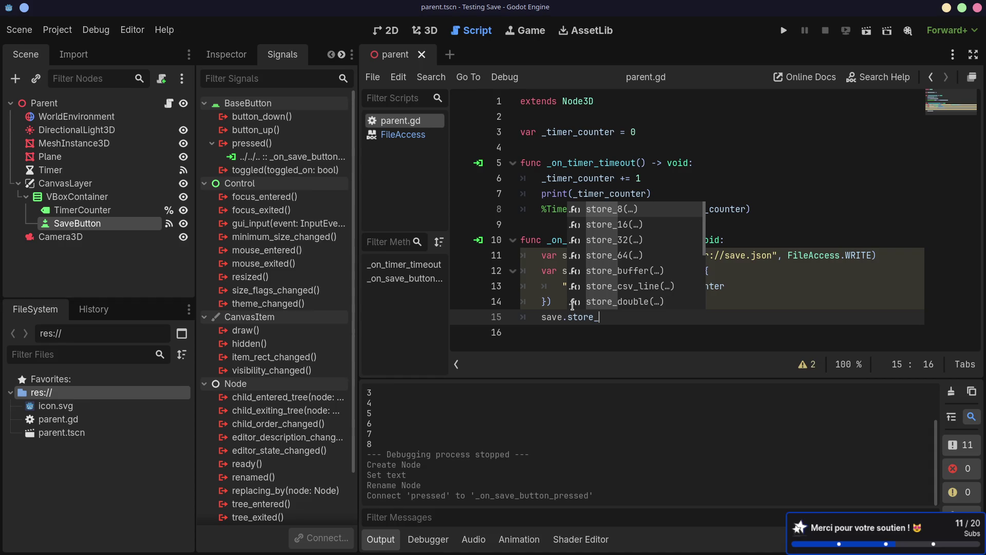
{"action": "type", "text": "line"}
{"action": "key", "text": "Return"}
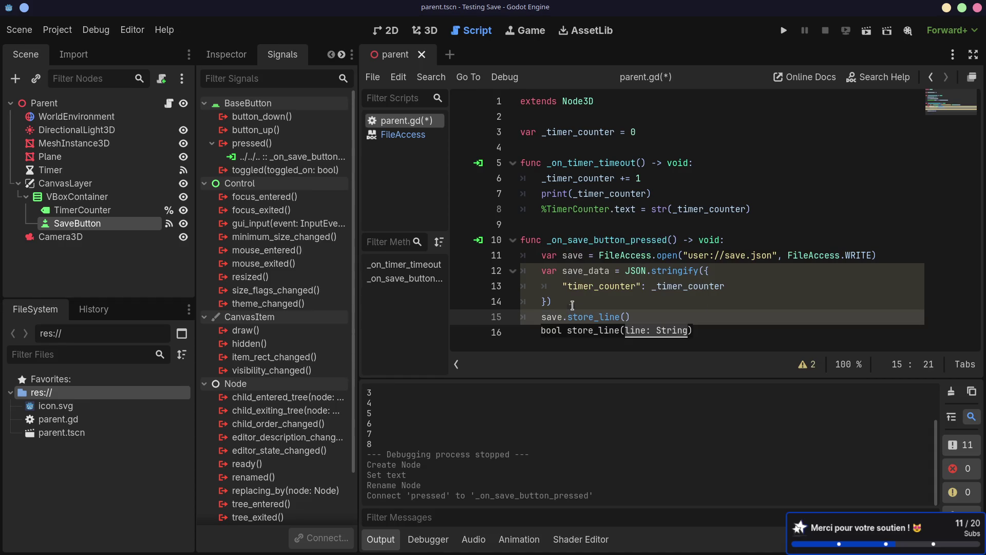
{"action": "type", "text": "sa"}
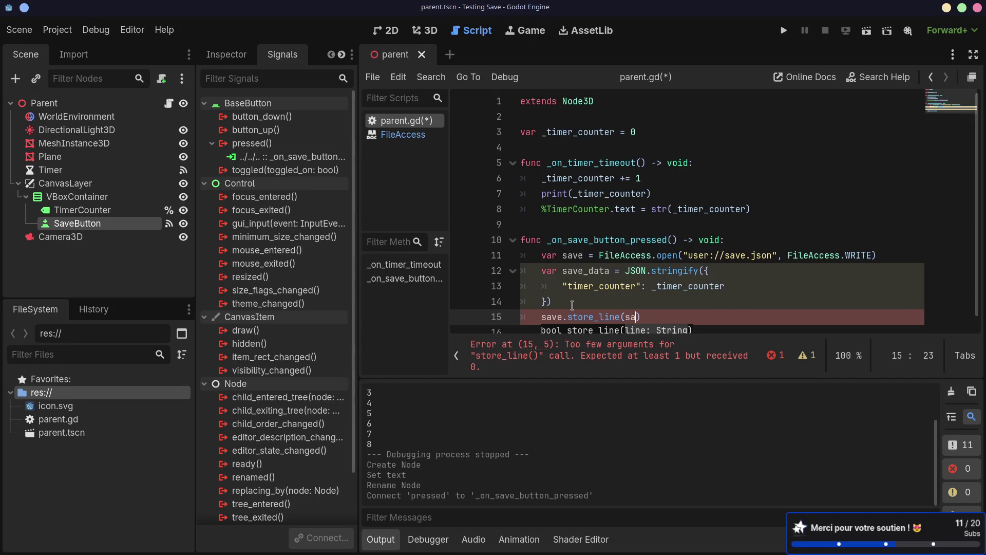
{"action": "key", "text": "Return"}
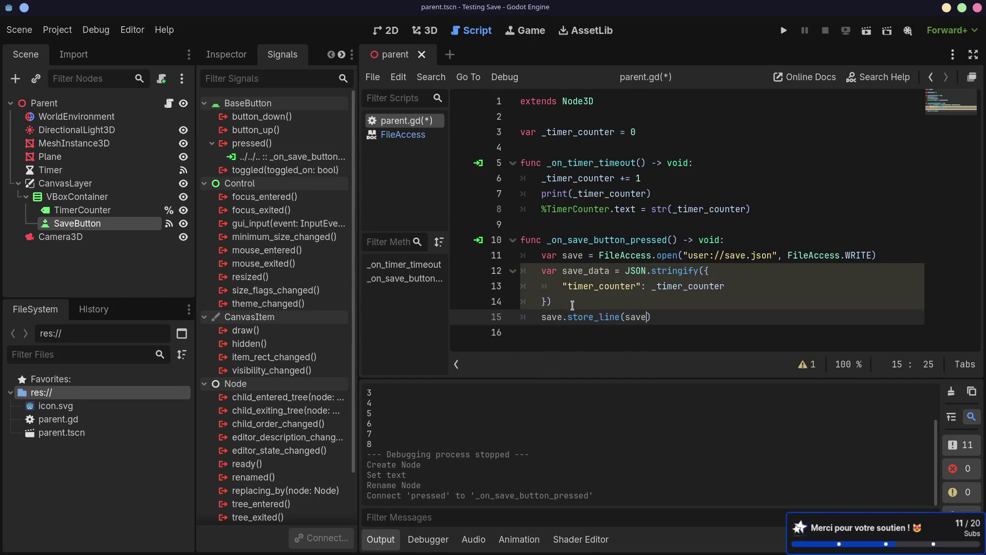
{"action": "key", "text": "ctrl+s"}
Step: Inspect the store_line call on line 15 by selecting it
{"action": "left_click", "coordinate": [607, 317]}
{"action": "left_click_drag", "start_coordinate": [563, 315], "coordinate": [636, 311]}
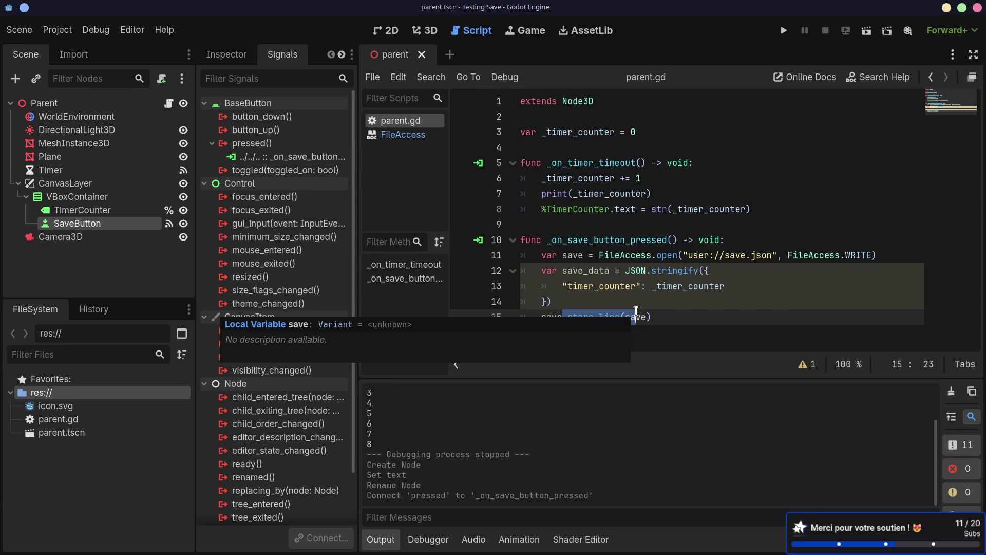
{"action": "left_click", "coordinate": [670, 238]}
{"action": "left_click", "coordinate": [648, 318]}
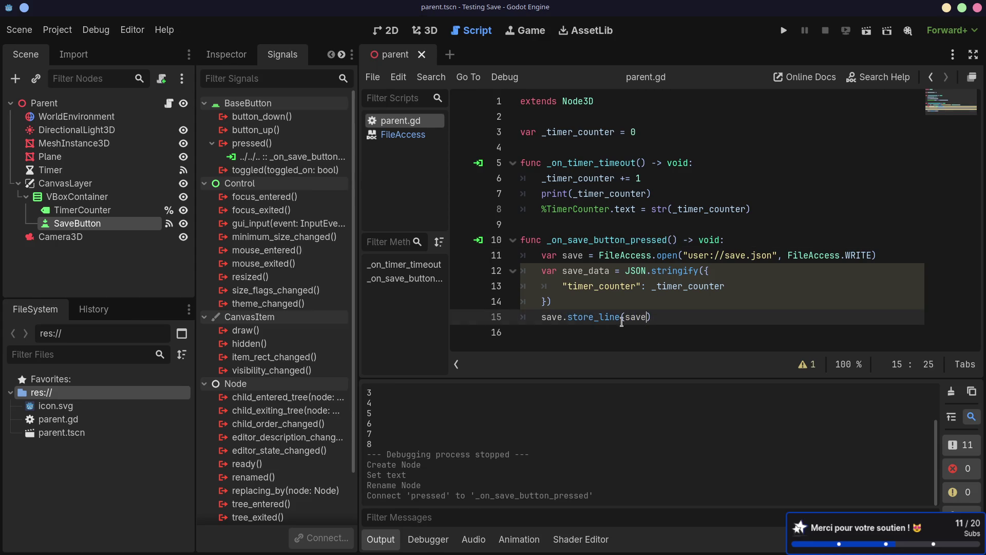
{"action": "left_click", "coordinate": [573, 317]}
Step: Open the FileAccess class reference from the script and browse it
{"action": "left_click", "coordinate": [588, 316]}
{"action": "left_click", "coordinate": [642, 261], "text": "ctrl"}
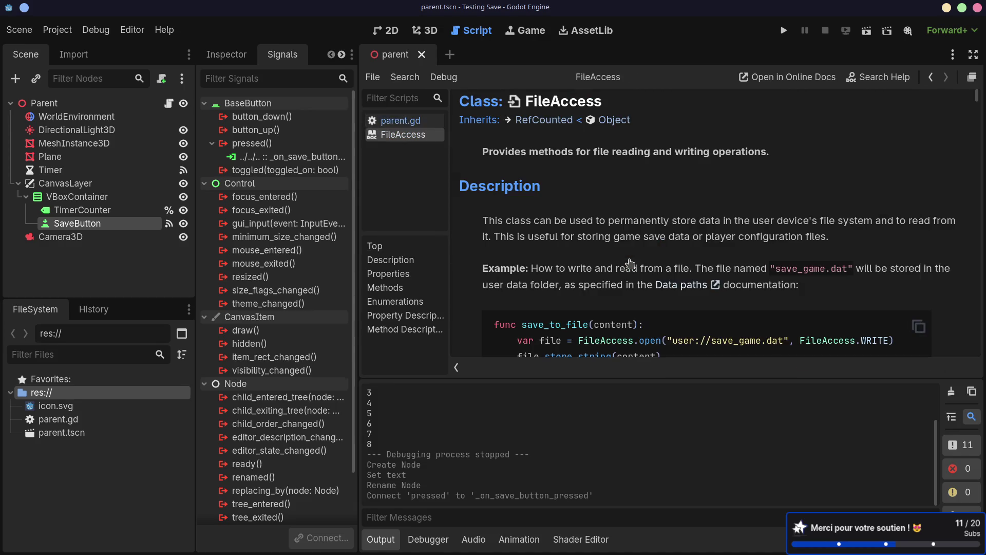
{"action": "scroll", "coordinate": [540, 260], "scroll_direction": "down", "scroll_amount": 15}
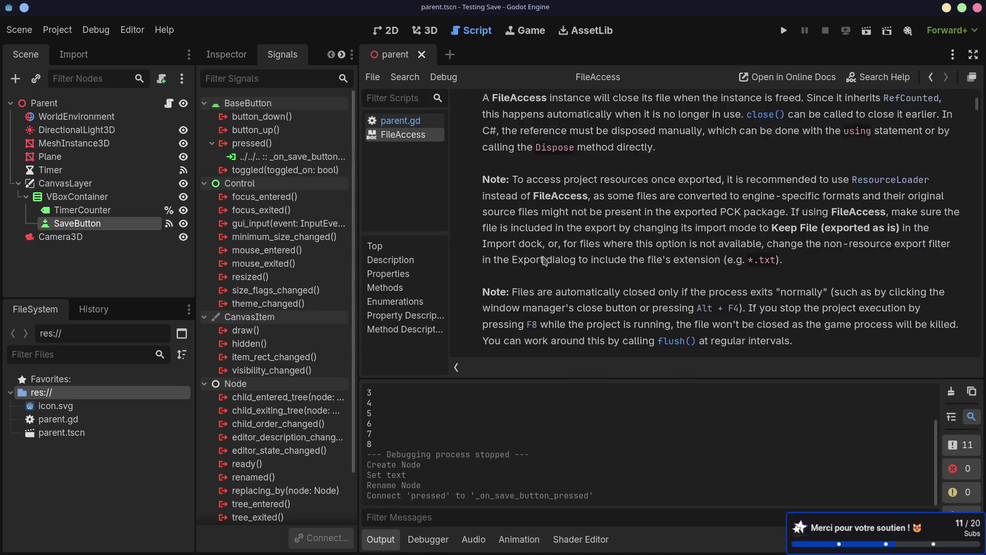
{"action": "scroll", "coordinate": [545, 260], "scroll_direction": "down", "scroll_amount": 12}
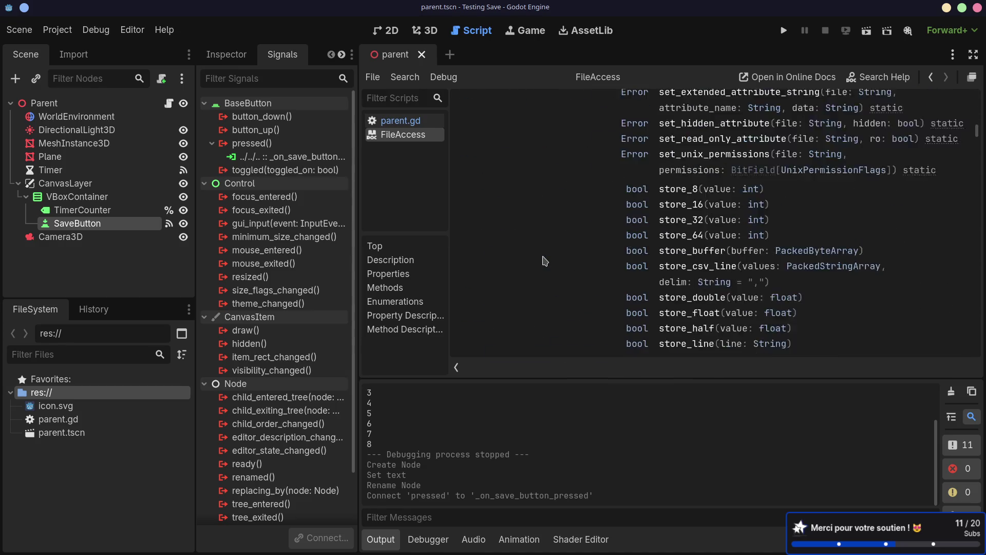
{"action": "scroll", "coordinate": [548, 263], "scroll_direction": "up", "scroll_amount": 10}
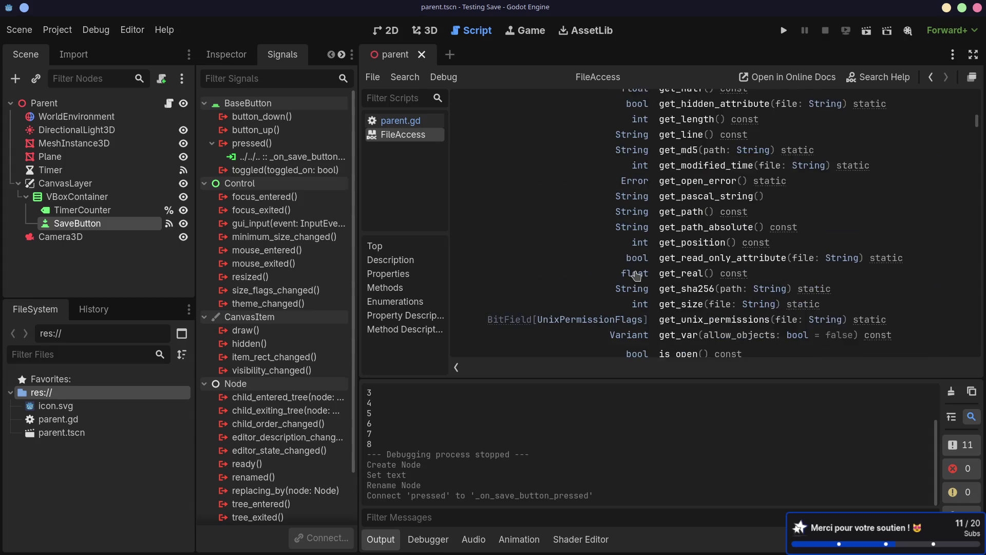
{"action": "scroll", "coordinate": [637, 277], "scroll_direction": "up", "scroll_amount": 2}
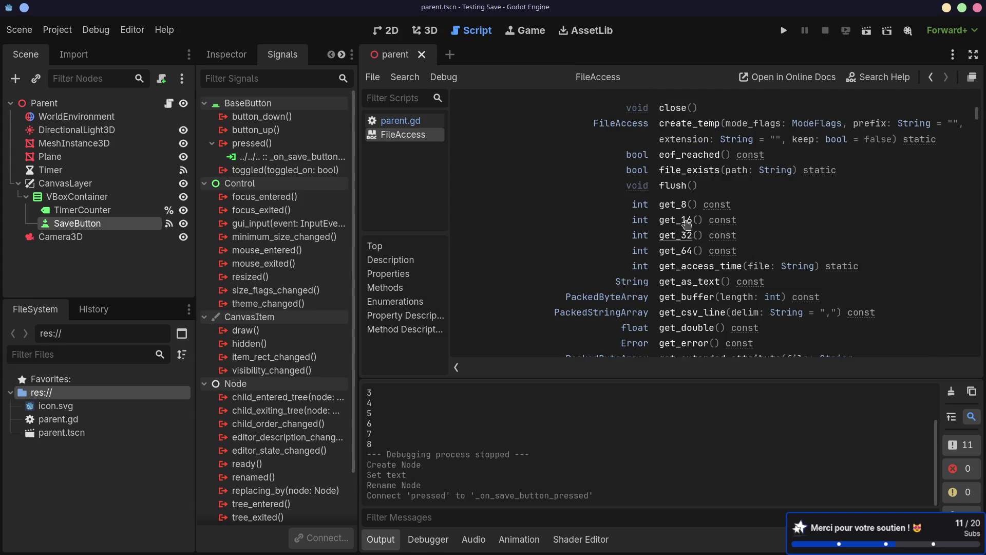
Step: Read the flush() description, then jump to the FileAccess Methods section
{"action": "left_click", "coordinate": [673, 186]}
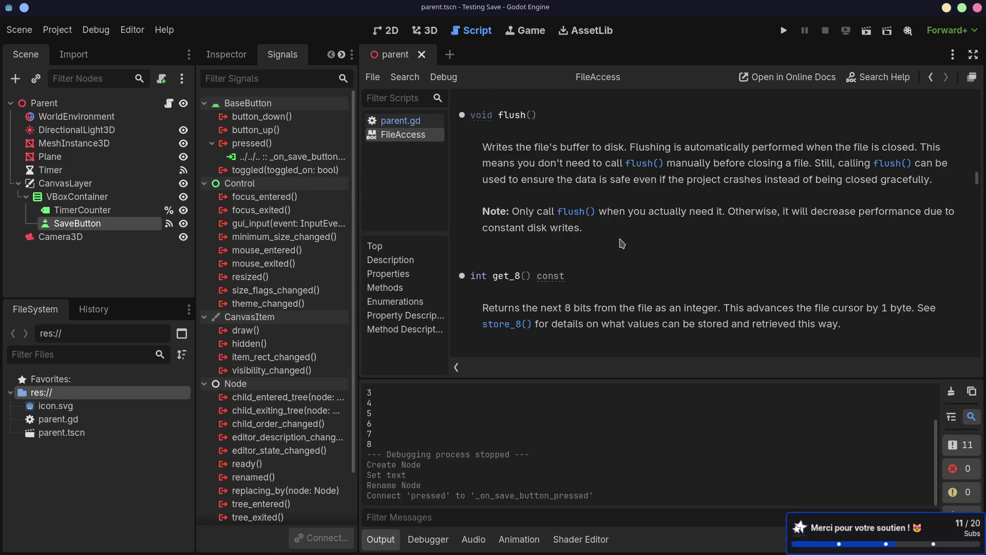
{"action": "scroll", "coordinate": [623, 244], "scroll_direction": "down", "scroll_amount": 2}
{"action": "left_click", "coordinate": [385, 288]}
{"action": "scroll", "coordinate": [637, 262], "scroll_direction": "down", "scroll_amount": 5}
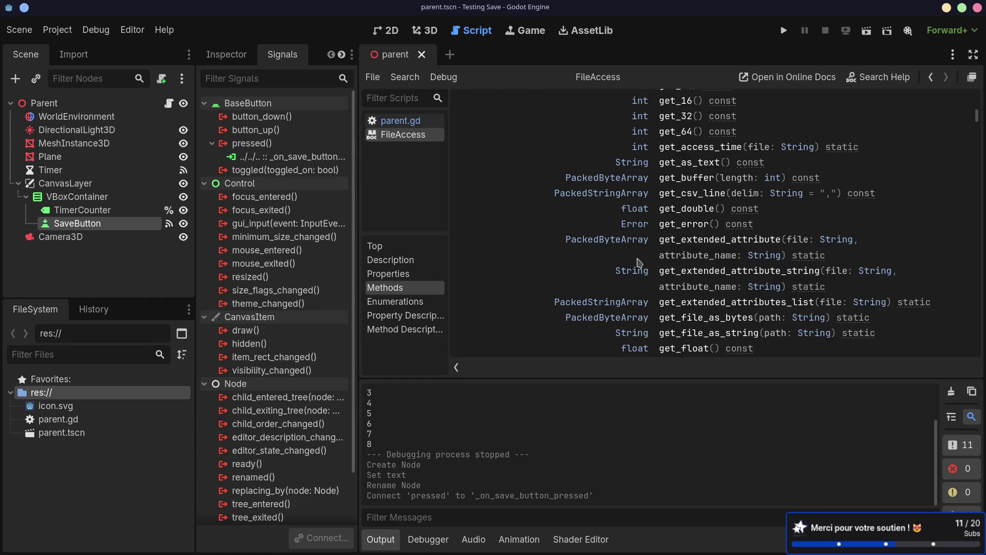
{"action": "scroll", "coordinate": [642, 263], "scroll_direction": "up", "scroll_amount": 3}
{"action": "scroll", "coordinate": [643, 262], "scroll_direction": "up", "scroll_amount": 4}
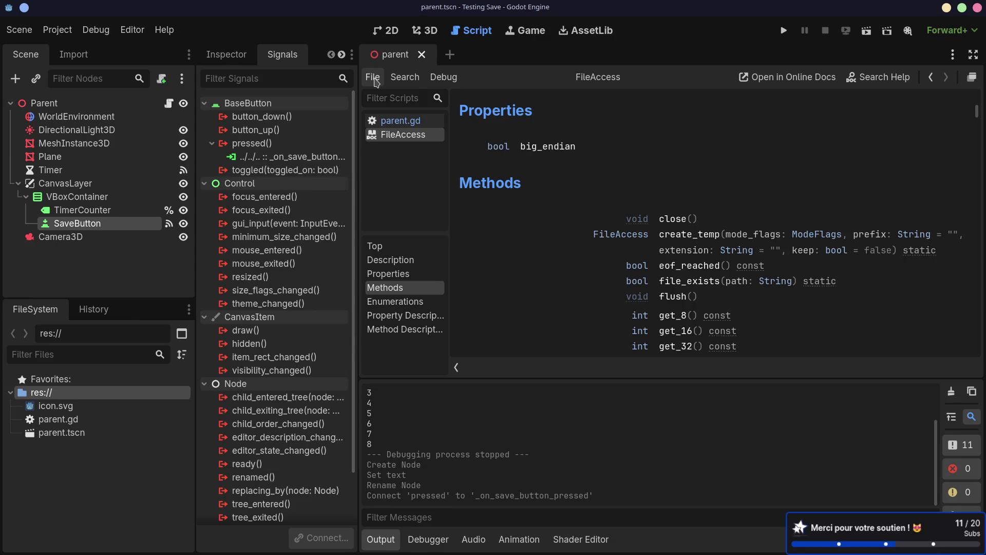
Step: Back in parent.gd, add save.close() on line 16 and save
{"action": "left_click", "coordinate": [395, 120]}
{"action": "left_click", "coordinate": [693, 317]}
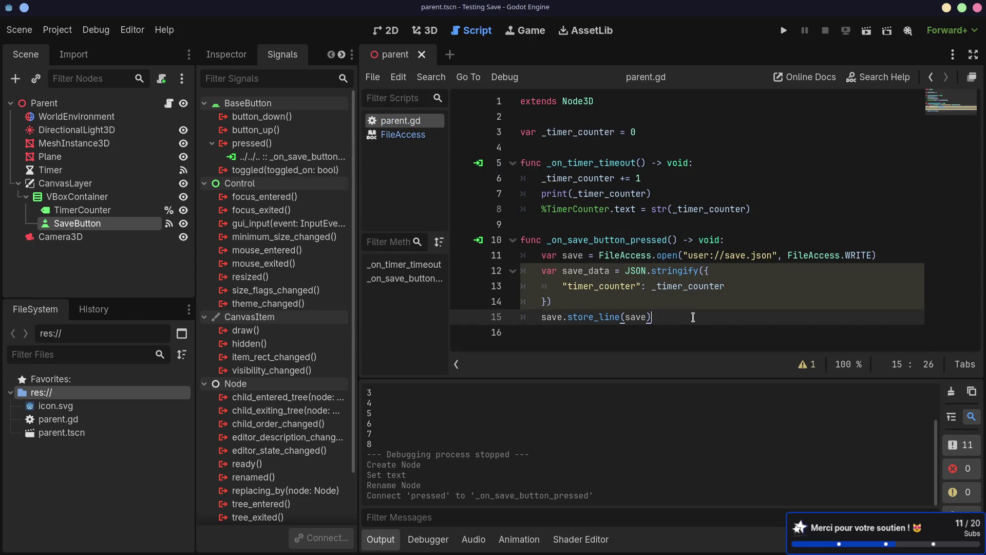
{"action": "key", "text": "Return"}
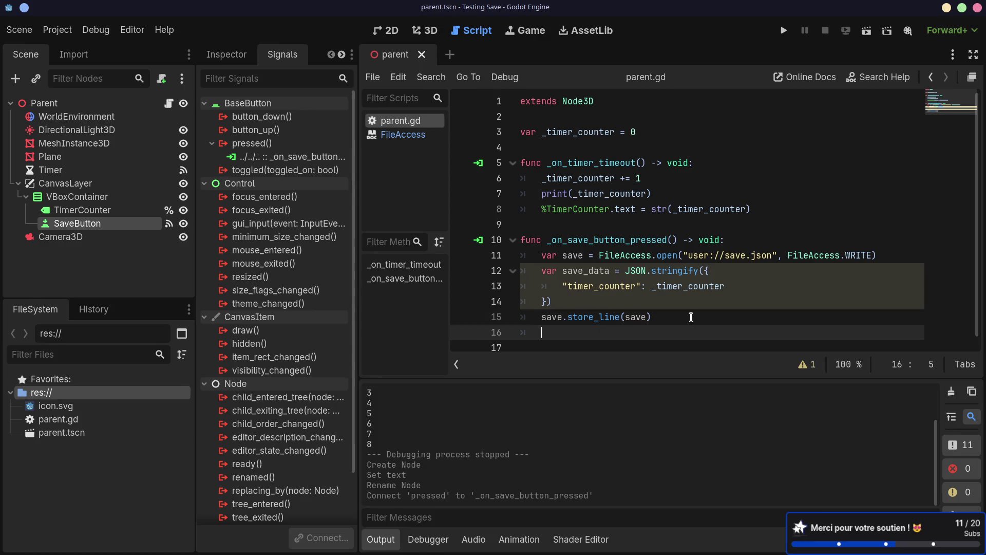
{"action": "type", "text": "save."}
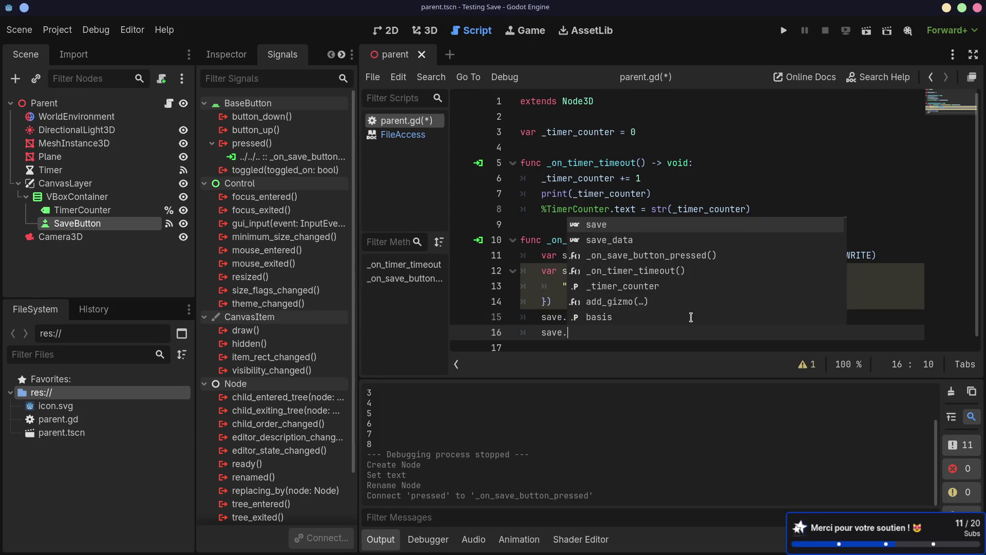
{"action": "type", "text": "cl"}
{"action": "key", "text": "Return"}
{"action": "key", "text": "ctrl+s"}
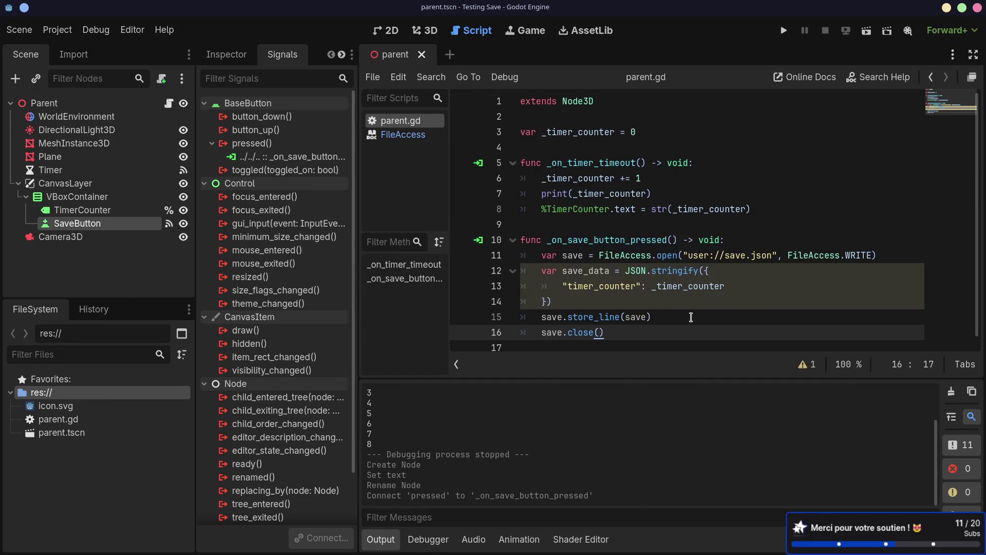
Step: Check the unused save_data warning and change the store_line argument to save_data
{"action": "left_click", "coordinate": [691, 317]}
{"action": "scroll", "coordinate": [691, 321], "scroll_direction": "down", "scroll_amount": 1}
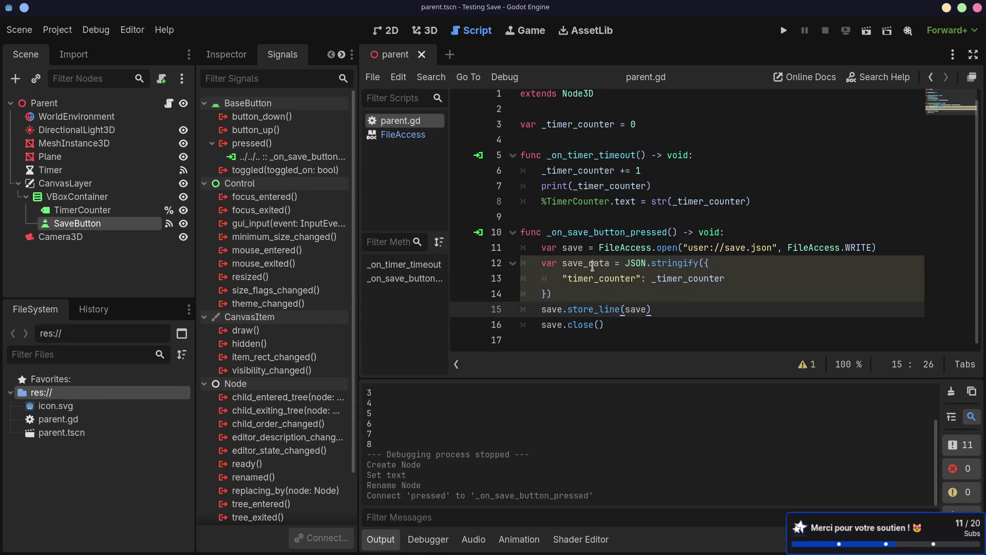
{"action": "double_click", "coordinate": [593, 266]}
{"action": "left_click", "coordinate": [808, 365]}
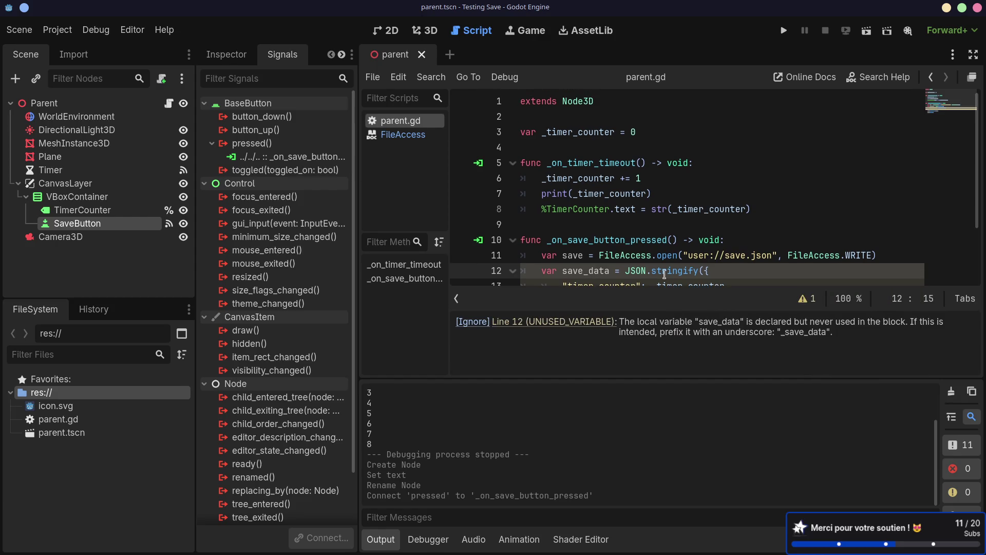
{"action": "scroll", "coordinate": [663, 258], "scroll_direction": "down", "scroll_amount": 2}
{"action": "left_click", "coordinate": [648, 243]}
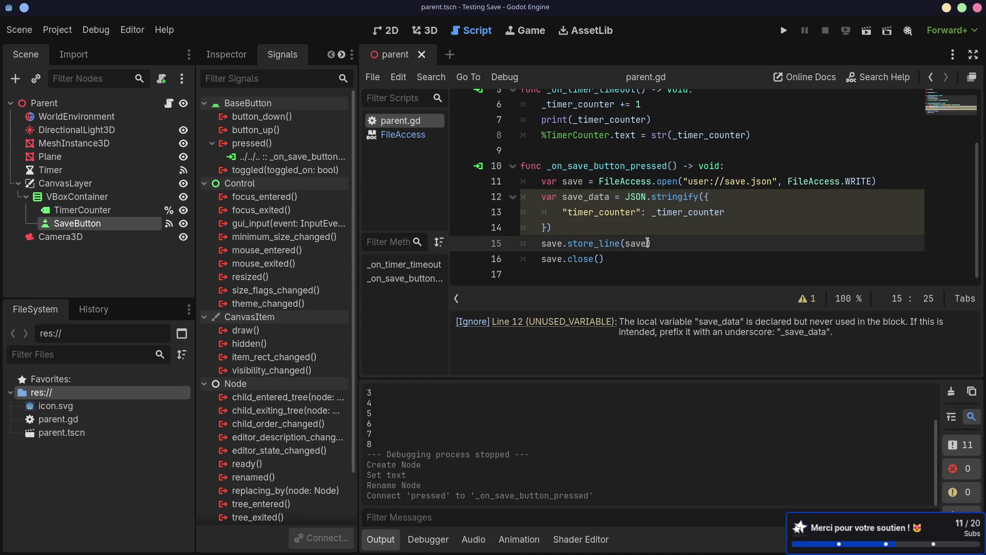
{"action": "type", "text": "_date"}
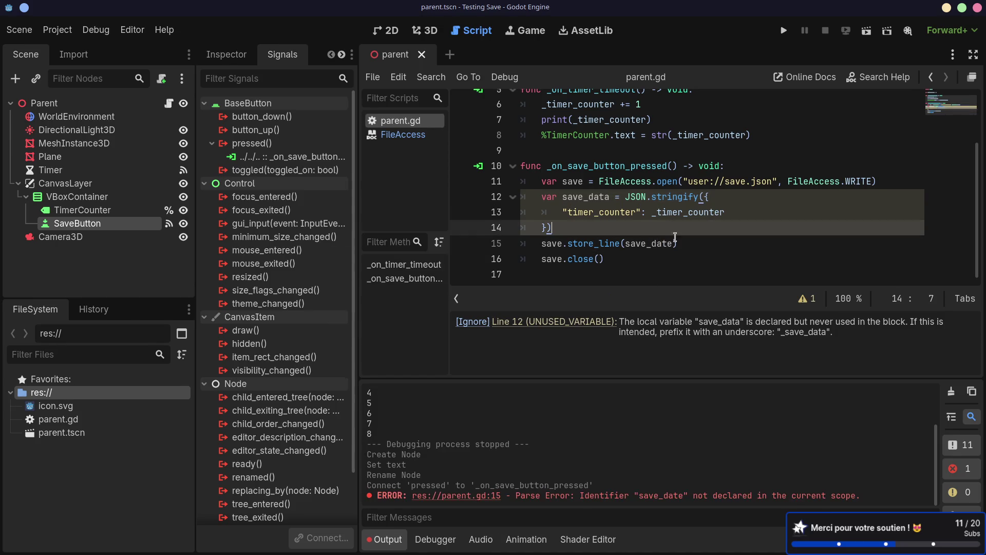
{"action": "left_click", "coordinate": [643, 265]}
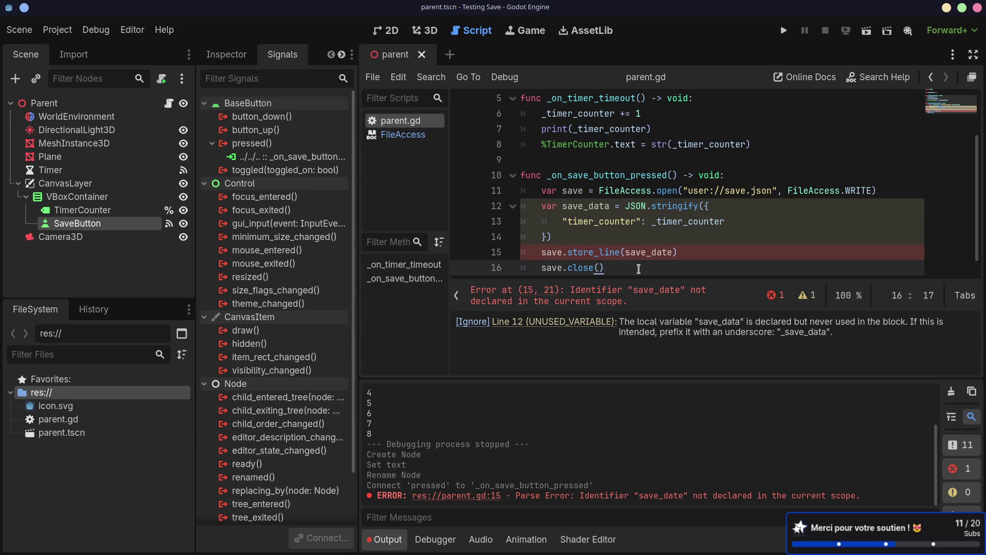
Step: Fix the save_date typo to save_data so no parse error remains
{"action": "left_click", "coordinate": [672, 253]}
{"action": "key", "text": "BackSpace"}
{"action": "type", "text": "a"}
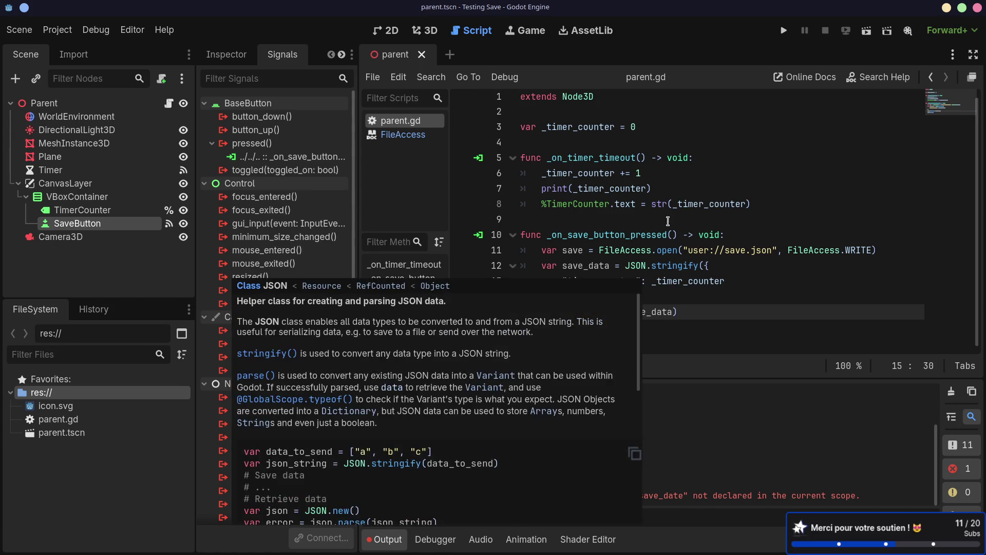
{"action": "left_click", "coordinate": [660, 203]}
{"action": "left_click", "coordinate": [631, 265]}
{"action": "left_click", "coordinate": [609, 312]}
Step: Run the current scene to test the save code, then stop it with F8
{"action": "key", "text": "Down"}
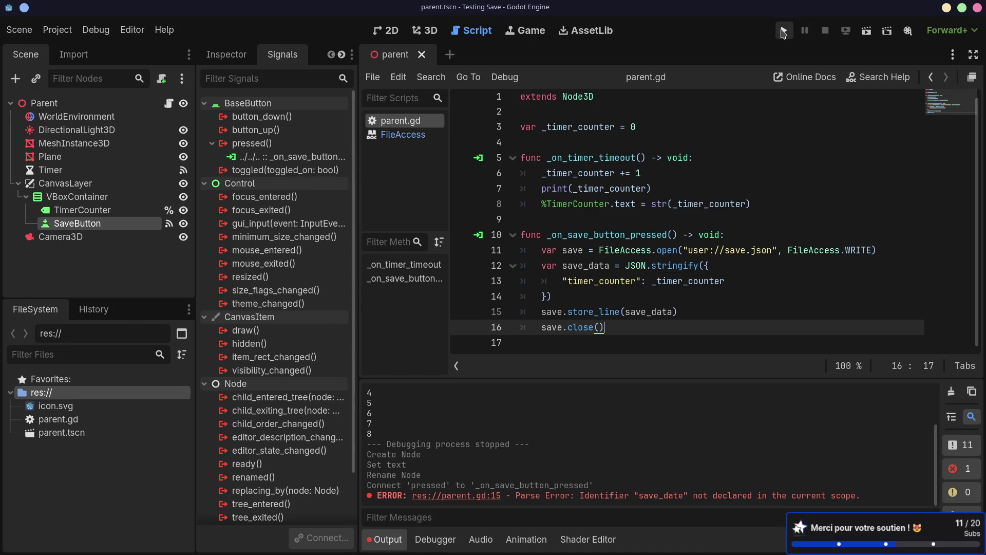
{"action": "left_click", "coordinate": [867, 31]}
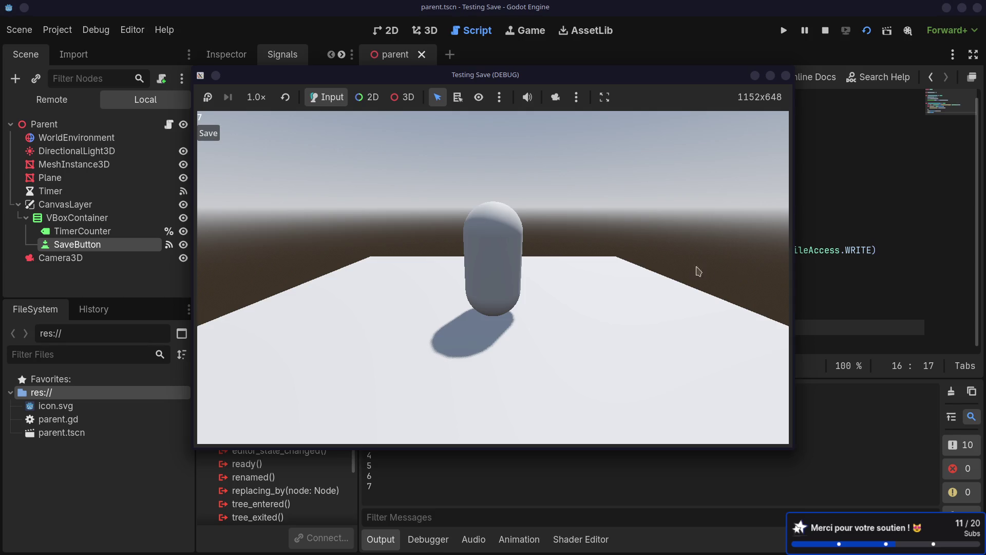
{"action": "key", "text": "F8"}
Step: In a new tmux window, cd into ~/.local/share/godot and list it
{"action": "key", "text": "alt+Tab"}
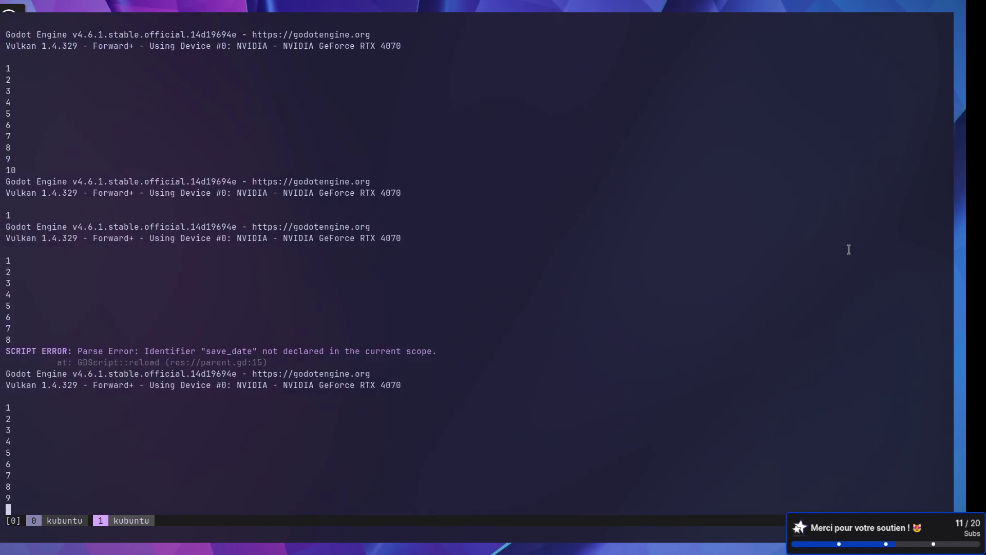
{"action": "key", "text": "ctrl+b"}
{"action": "type", "text": "c"}
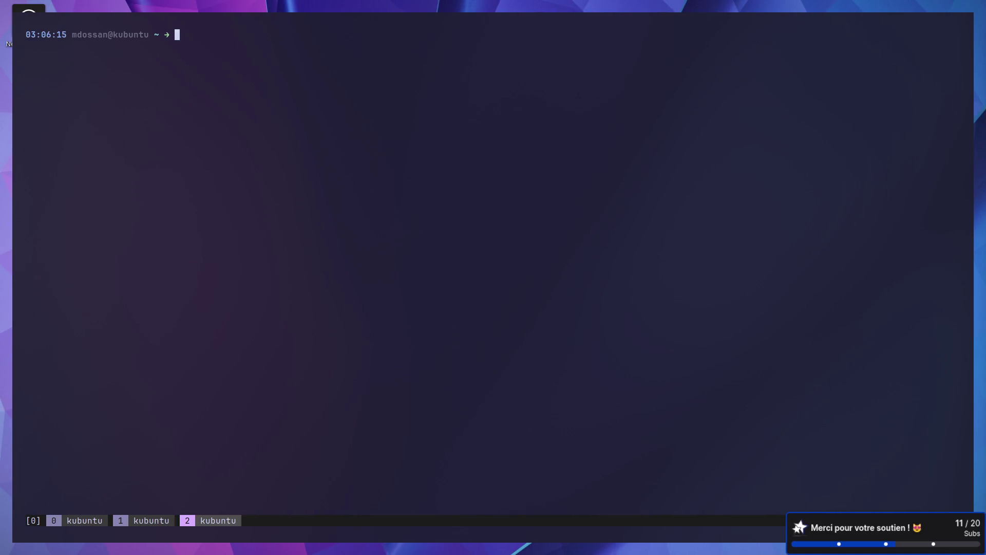
{"action": "type", "text": "cd .local/go"}
{"action": "key", "text": "BackSpace"}
{"action": "key", "text": "BackSpace"}
{"action": "key", "text": "Tab"}
{"action": "type", "text": "s"}
{"action": "key", "text": "Tab"}
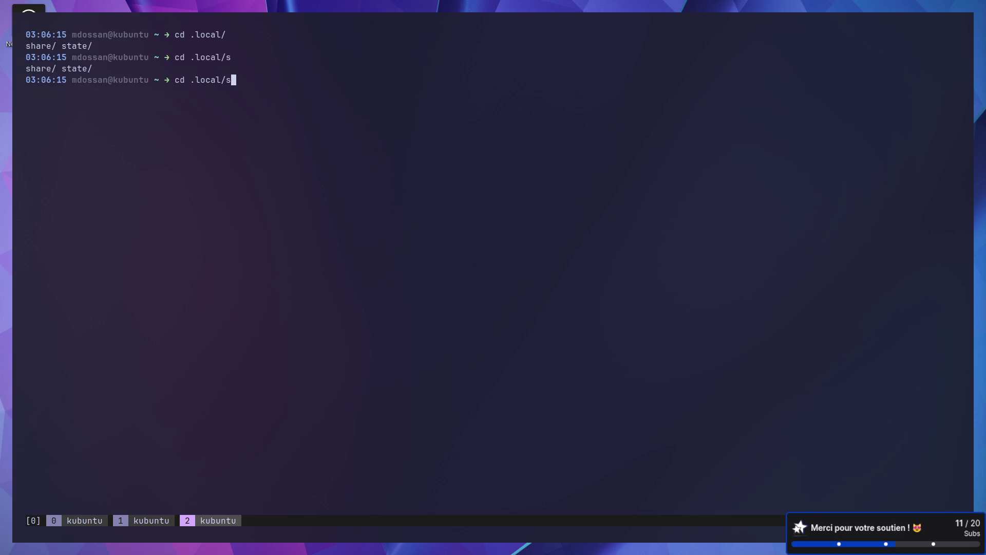
{"action": "type", "text": "h"}
{"action": "key", "text": "Tab"}
{"action": "type", "text": "go"}
{"action": "key", "text": "Tab"}
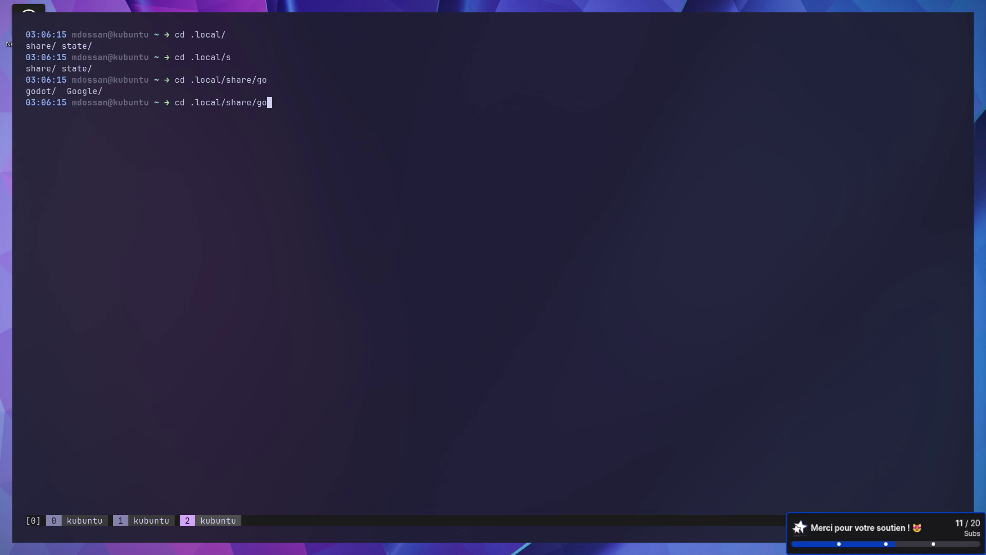
{"action": "type", "text": "do"}
{"action": "key", "text": "Tab"}
{"action": "key", "text": "Return"}
{"action": "type", "text": "ls"}
{"action": "key", "text": "Return"}
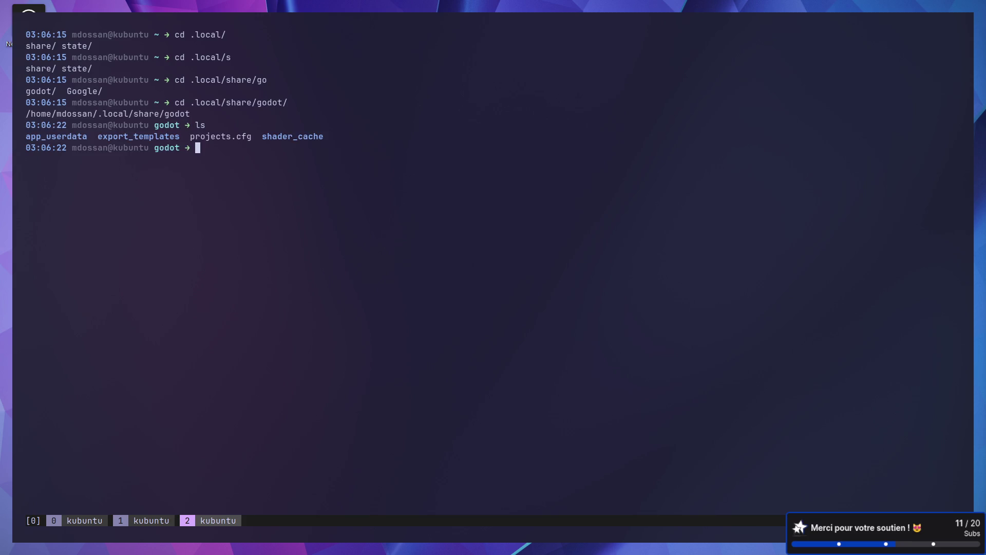
Step: Move into app_userdata/Testing Save, listing each folder along the way
{"action": "type", "text": "cd "}
{"action": "type", "text": "app"}
{"action": "key", "text": "Tab"}
{"action": "key", "text": "Return"}
{"action": "type", "text": "ls"}
{"action": "key", "text": "Return"}
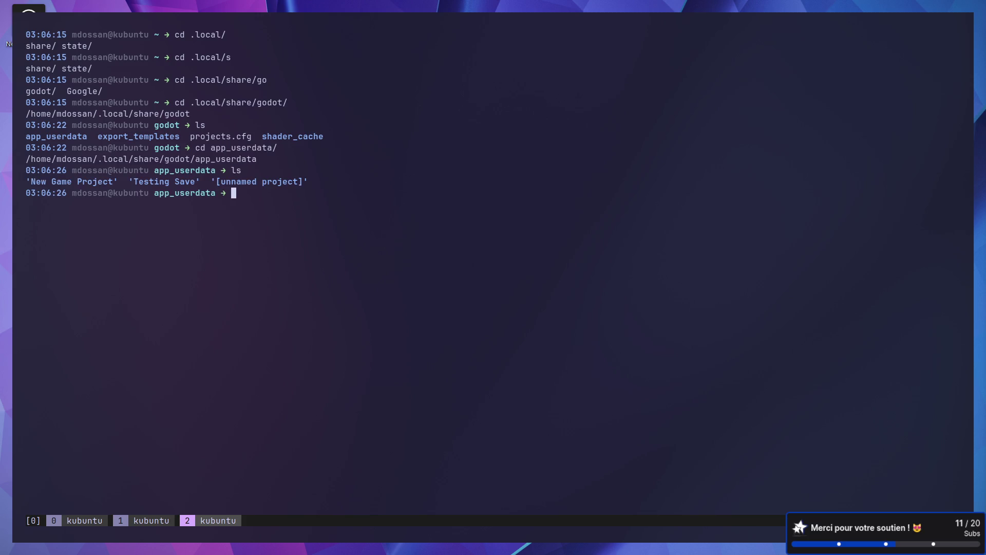
{"action": "type", "text": "cd Tes"}
{"action": "key", "text": "Tab"}
{"action": "key", "text": "Return"}
{"action": "type", "text": "ls"}
{"action": "key", "text": "Return"}
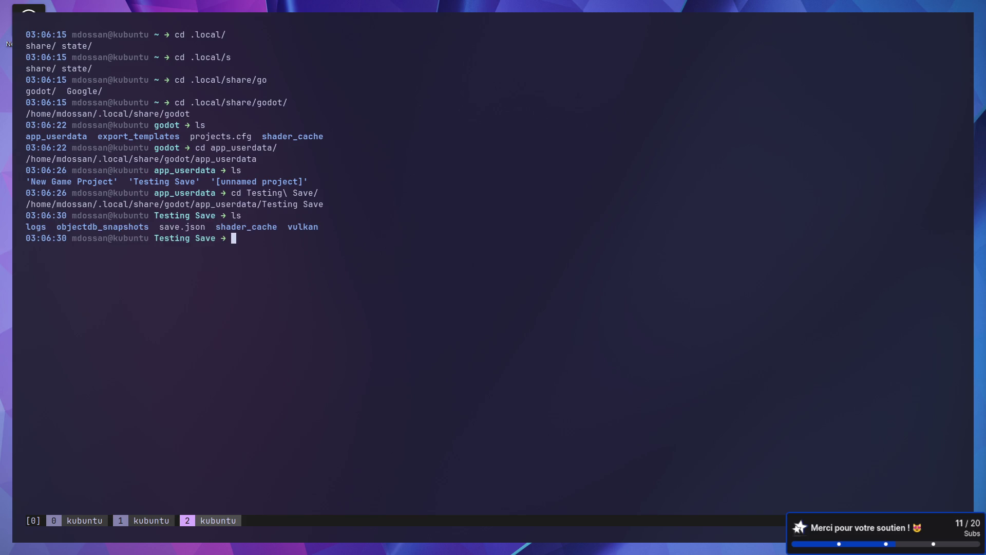
Step: Open save.json in Neovim
{"action": "type", "text": "nvim s"}
{"action": "key", "text": "Tab"}
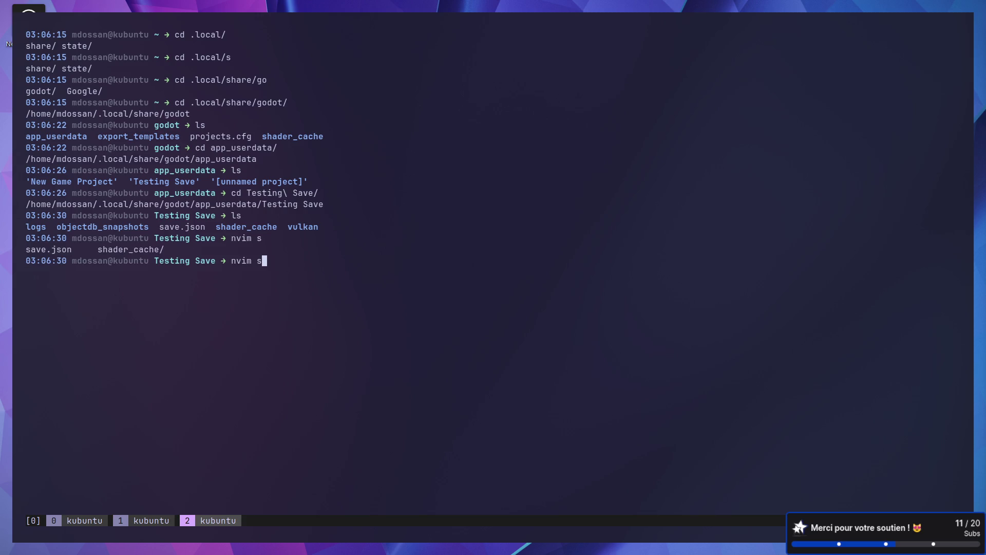
{"action": "type", "text": "a"}
{"action": "key", "text": "Tab"}
{"action": "key", "text": "Return"}
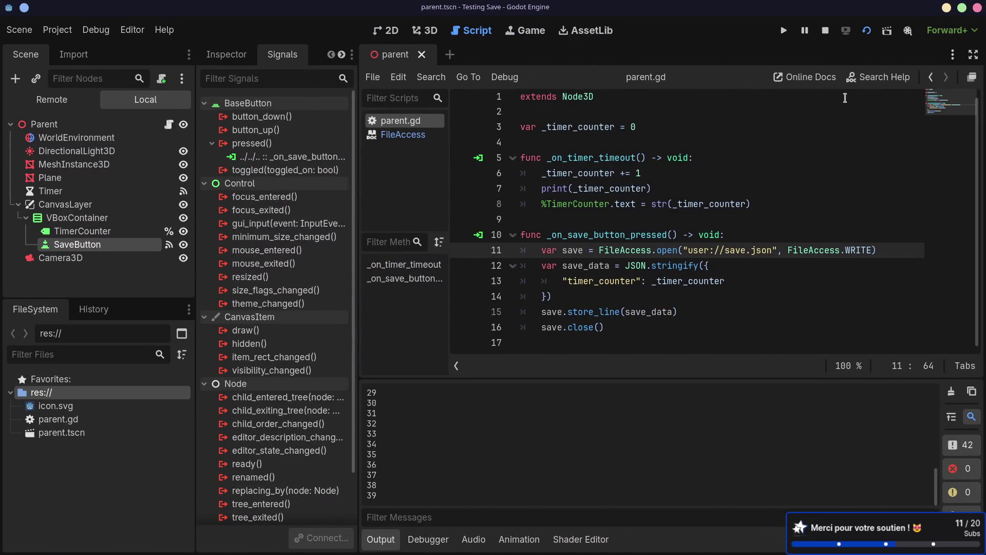
Step: Press the game's Save button, check save.json, then stop the game and select the open() path
{"action": "mouse_move", "coordinate": [540, 545]}
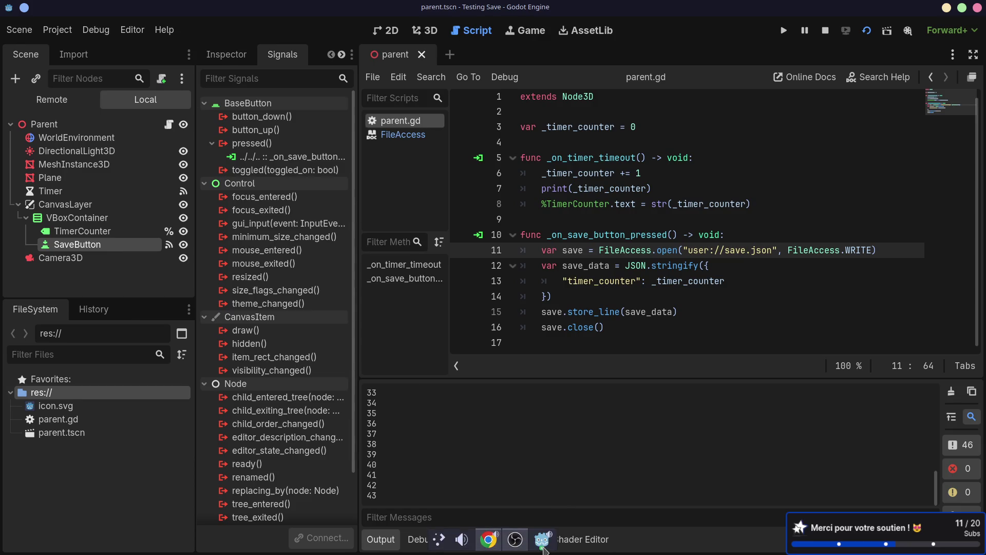
{"action": "left_click", "coordinate": [544, 549]}
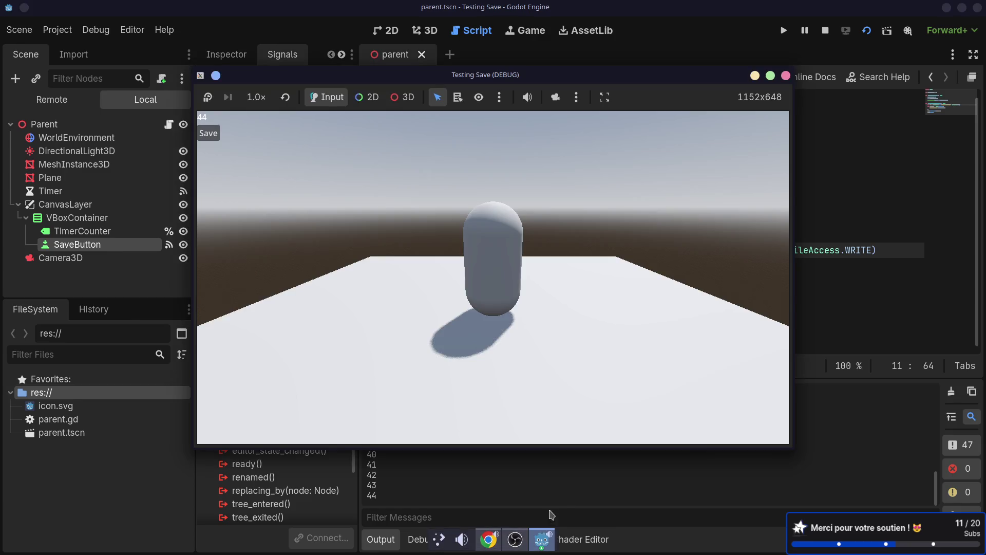
{"action": "left_click", "coordinate": [210, 136]}
{"action": "key", "text": "super+1"}
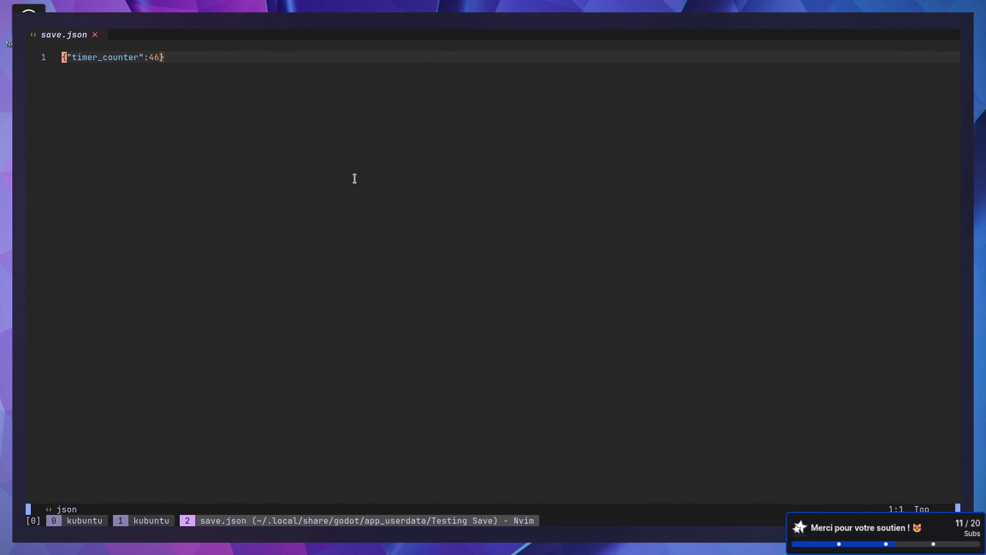
{"action": "key", "text": "super+2"}
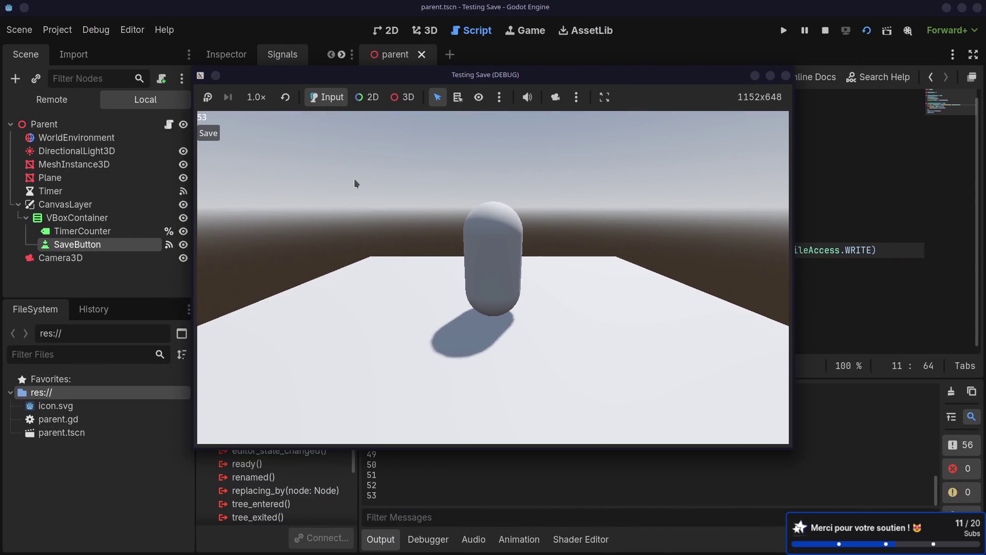
{"action": "left_click", "coordinate": [776, 75]}
{"action": "left_click_drag", "start_coordinate": [658, 250], "coordinate": [788, 248]}
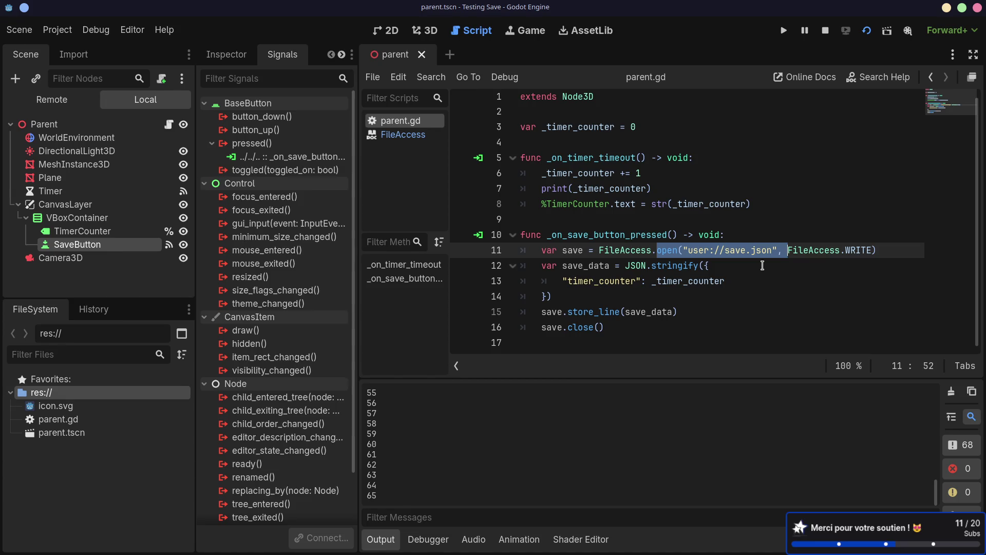
Step: Exit Neovim with :w and :q, then cat save.json to confirm {"timer_counter":46}
{"action": "key", "text": "alt+Tab"}
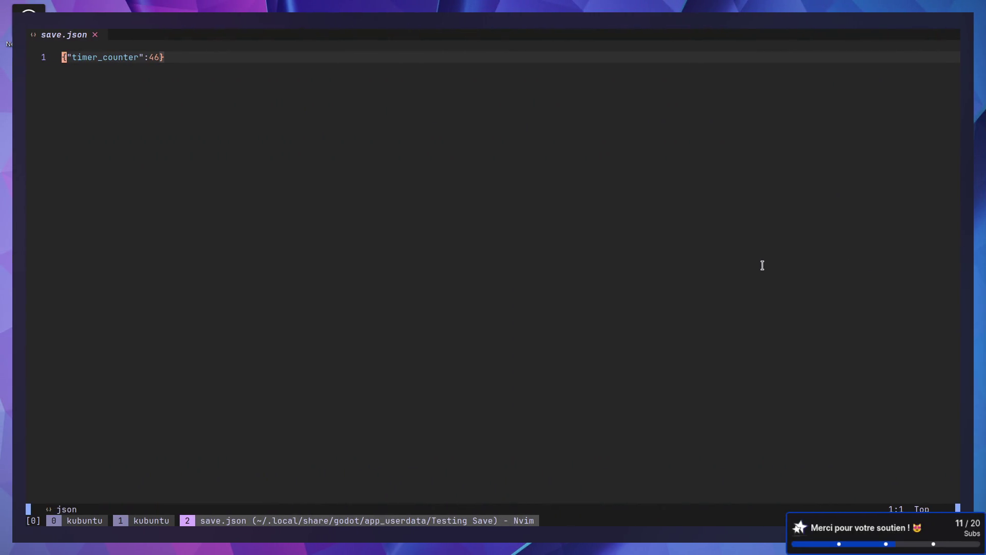
{"action": "type", "text": ":w"}
{"action": "key", "text": "Return"}
{"action": "type", "text": ":q"}
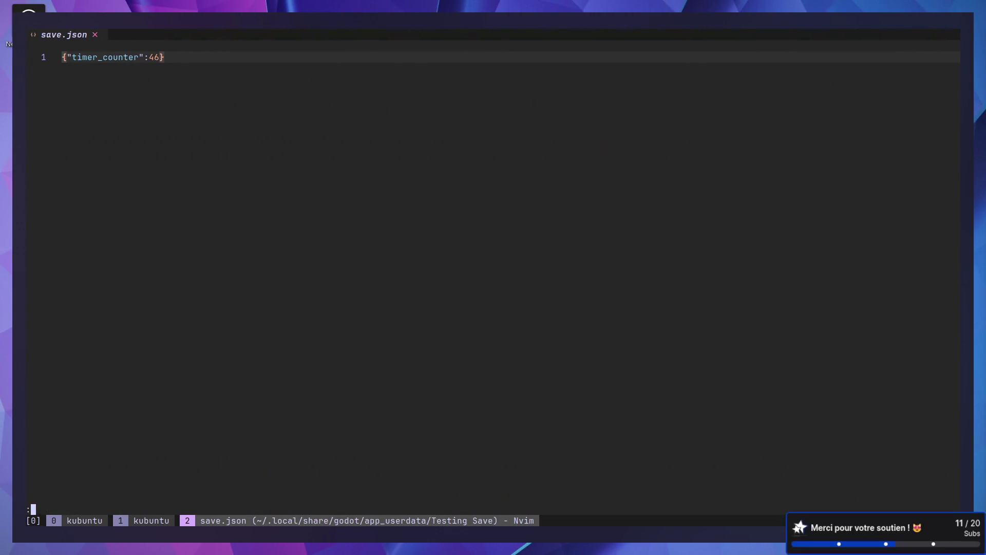
{"action": "key", "text": "Return"}
{"action": "type", "text": "ls"}
{"action": "key", "text": "Return"}
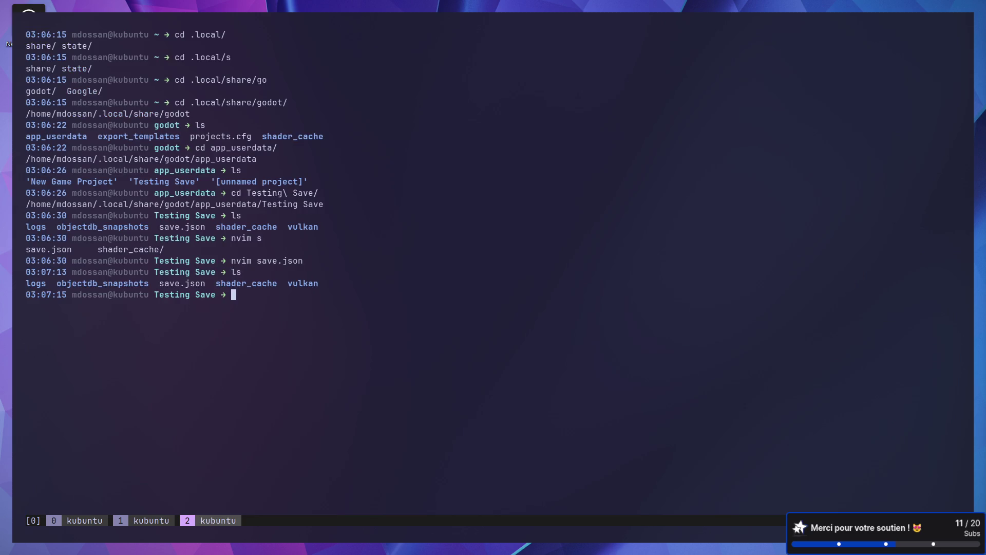
{"action": "type", "text": "cat save.json"}
{"action": "key", "text": "Return"}
{"action": "key", "text": "ctrl+F3"}
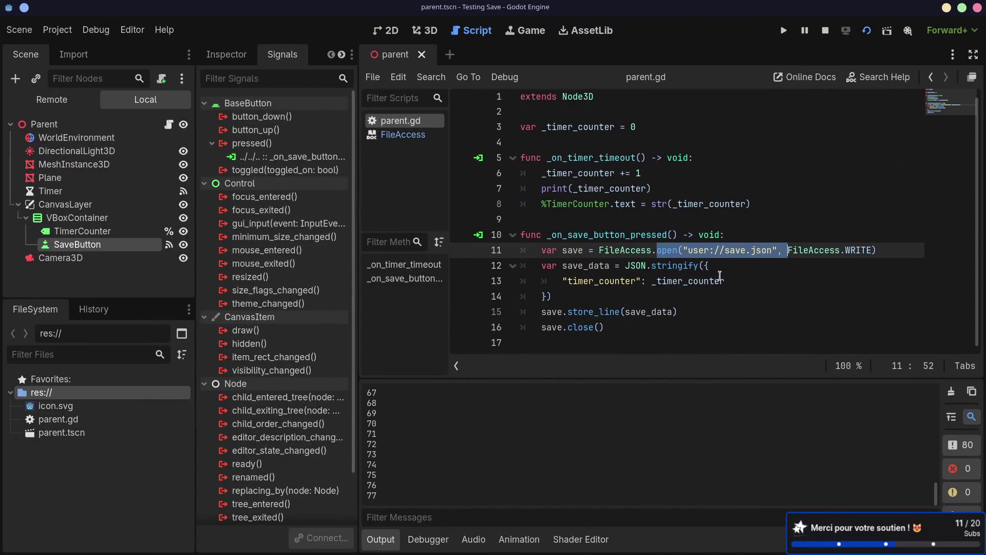
Step: Ctrl+click store_line to open the FileAccess reference at that method
{"action": "left_click", "coordinate": [591, 312], "text": "ctrl"}
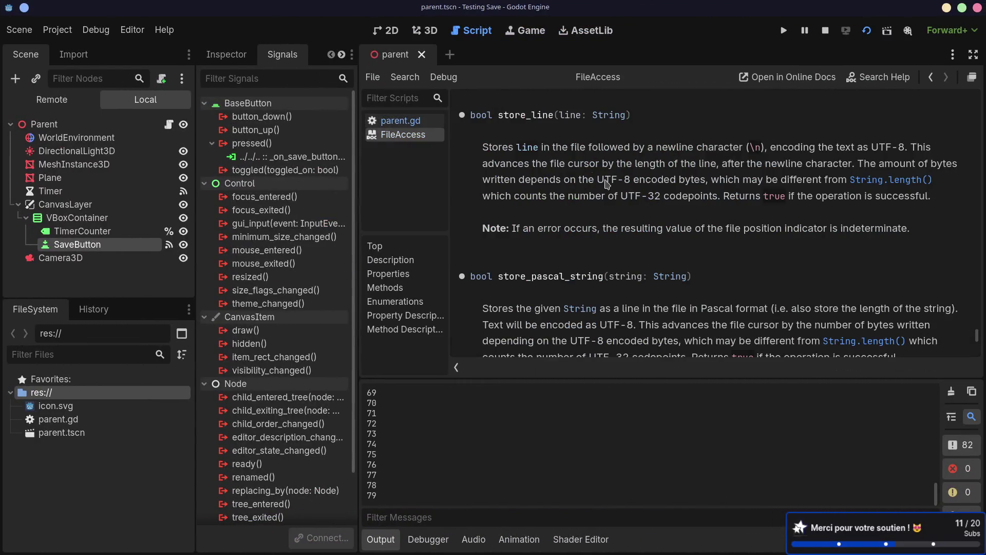